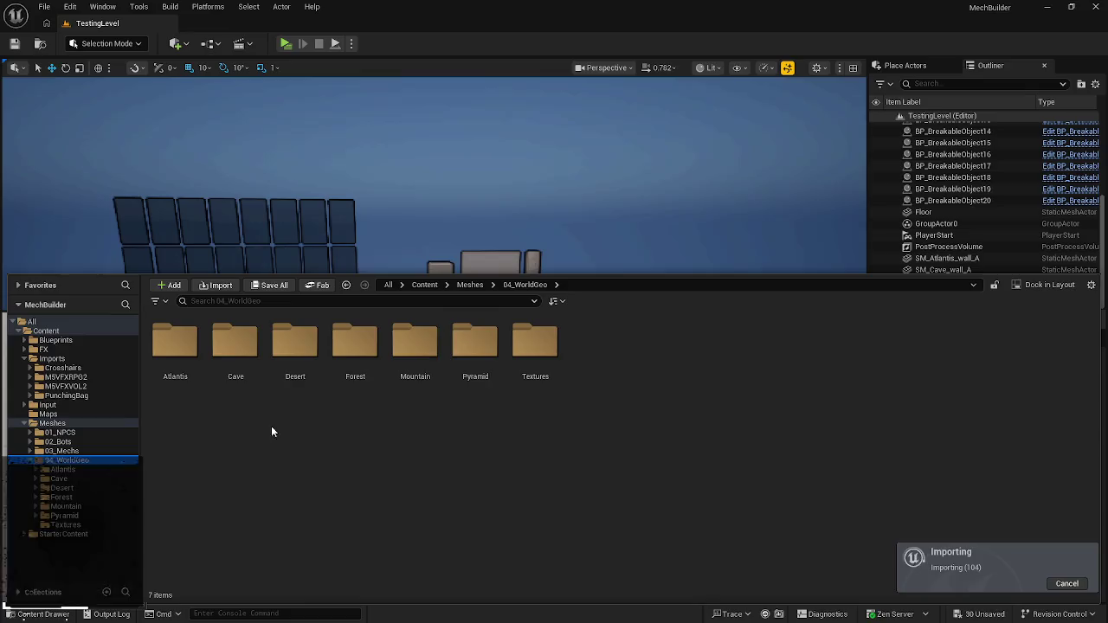
# - Open the Pyramid > Fbx > arch folder of imported meshes
pyautogui.click(489, 356)
pyautogui.doubleClick(489, 356)
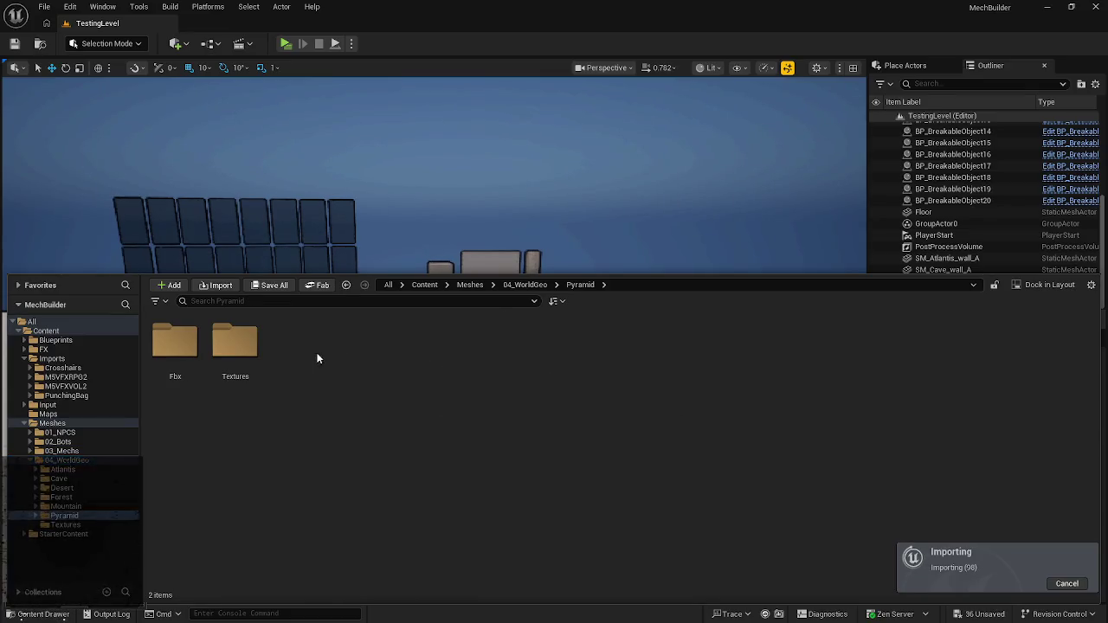
pyautogui.doubleClick(200, 351)
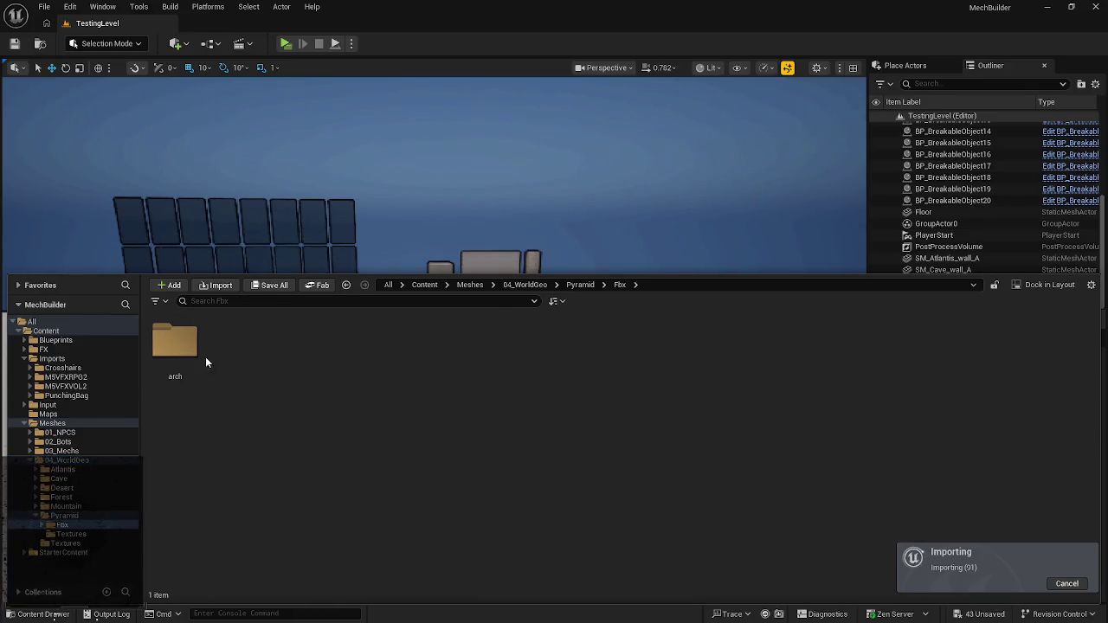
pyautogui.doubleClick(195, 351)
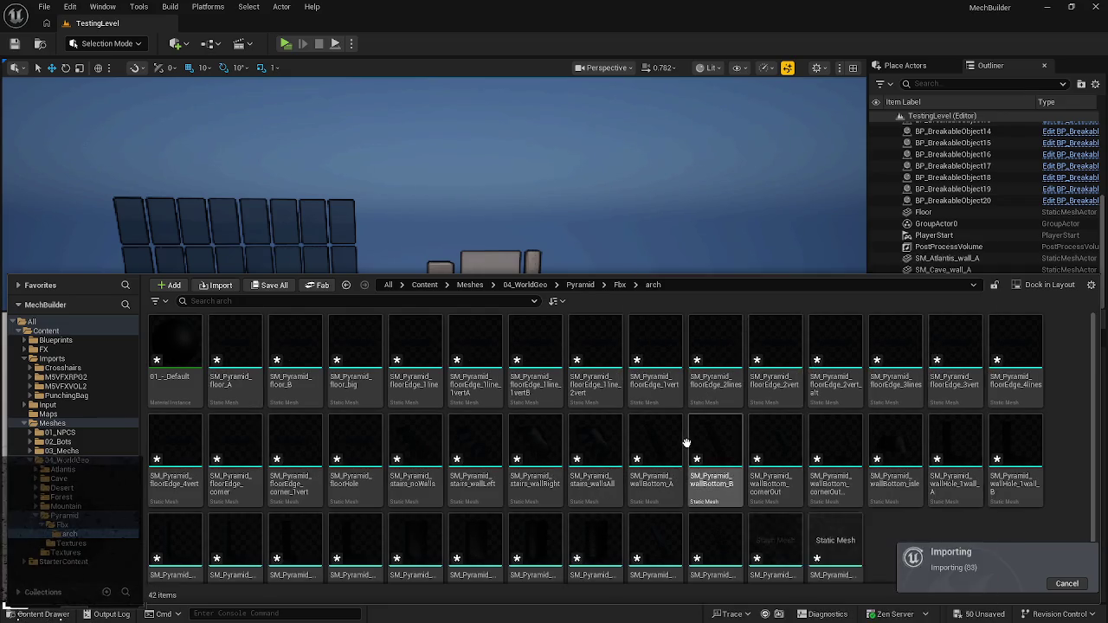
# - Browse the arch meshes, drag SM_Pyramid_wall_A toward the viewport, and close the drawer
pyautogui.moveTo(687, 442)
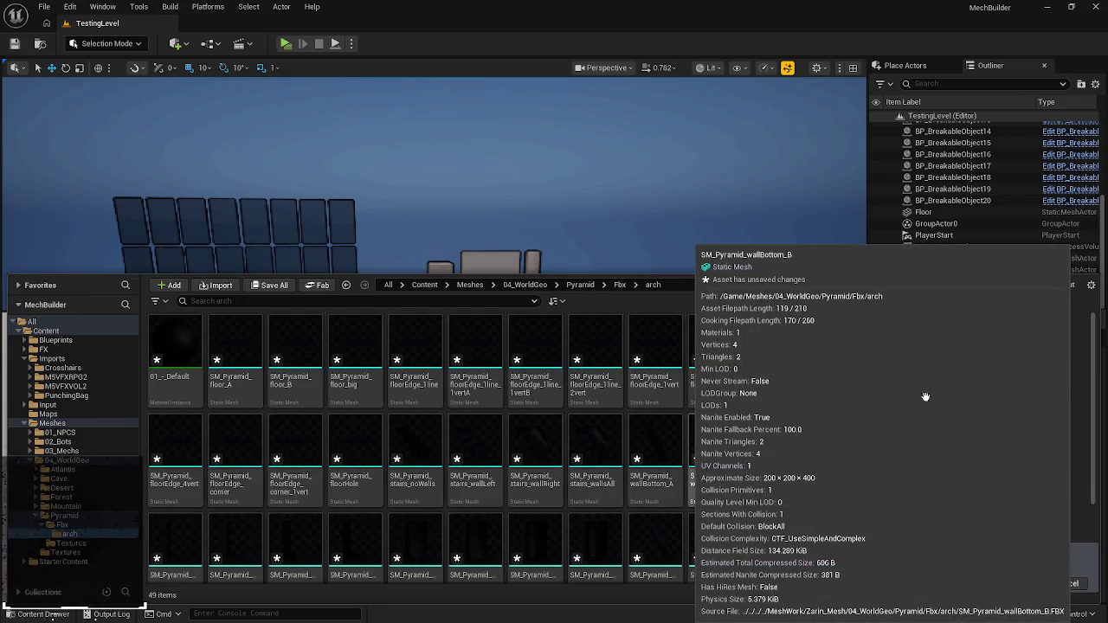
pyautogui.scroll(-1, 926, 416)
pyautogui.scroll(-1, 917, 413)
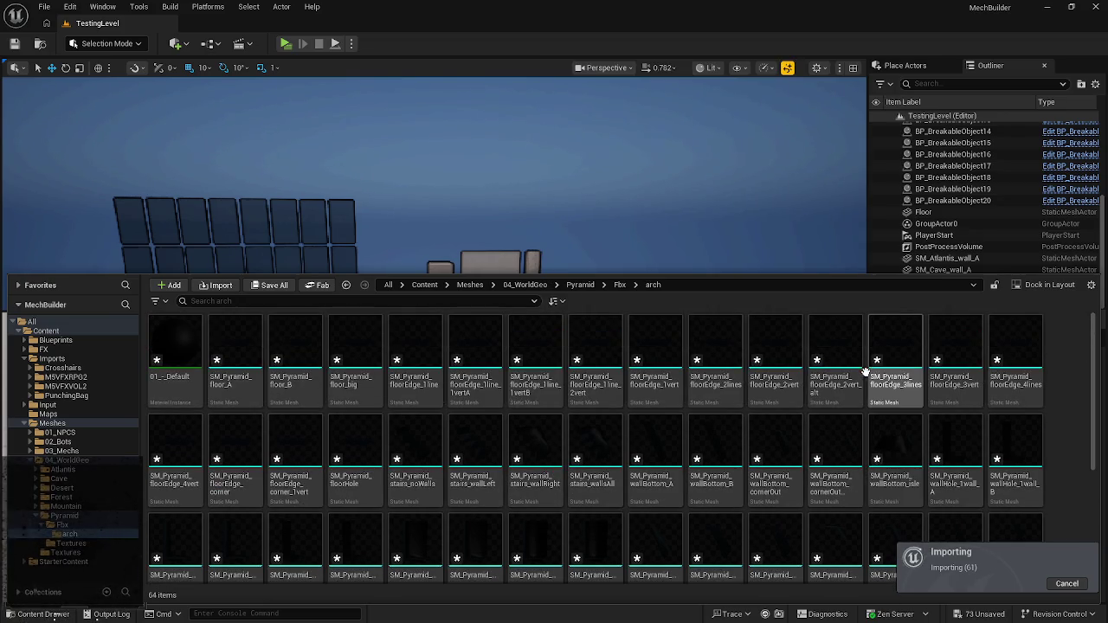
pyautogui.scroll(-5, 860, 374)
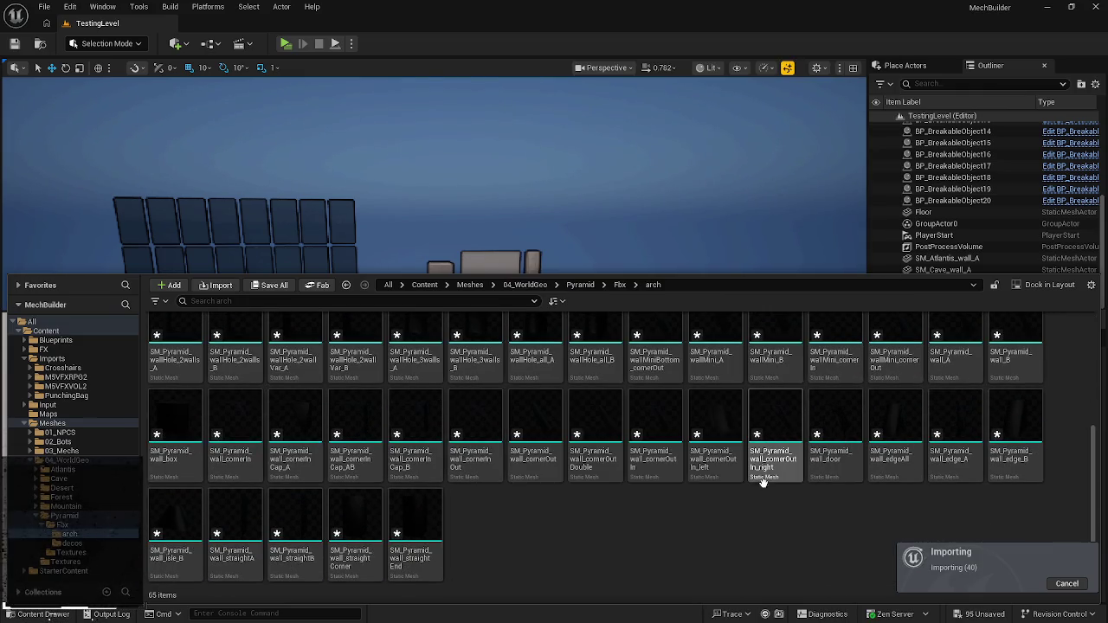
pyautogui.scroll(1, 870, 524)
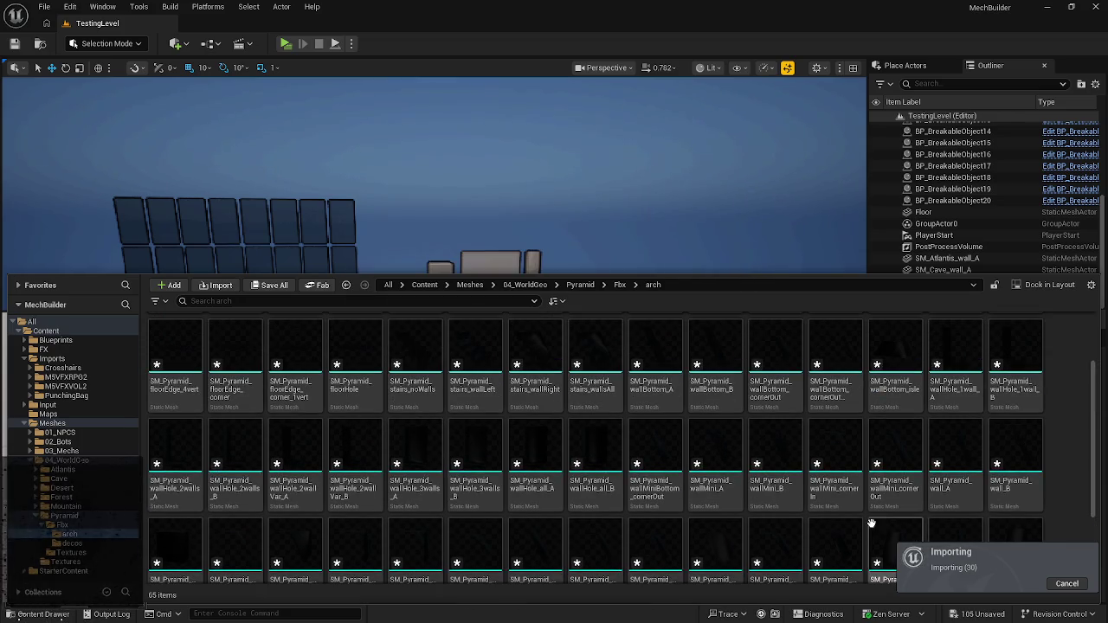
pyautogui.moveTo(952, 478)
pyautogui.mouseDown()
pyautogui.moveTo(525, 212)
pyautogui.moveTo(583, 349)
pyautogui.moveTo(566, 411)
pyautogui.moveTo(572, 487)
pyautogui.moveTo(554, 493)
pyautogui.mouseUp()
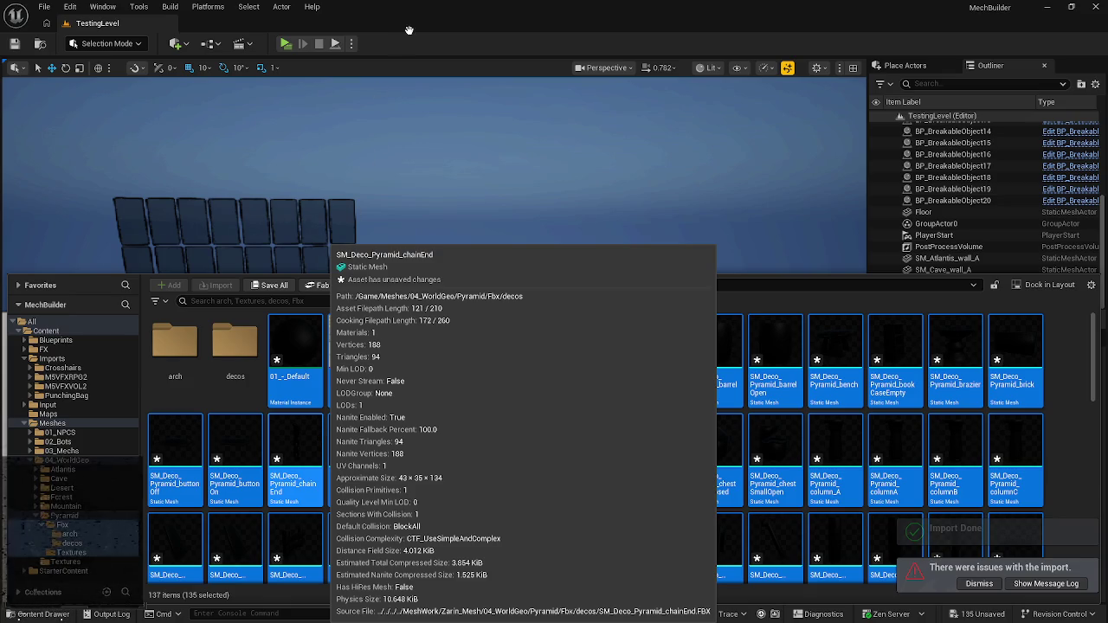
pyautogui.click(387, 218)
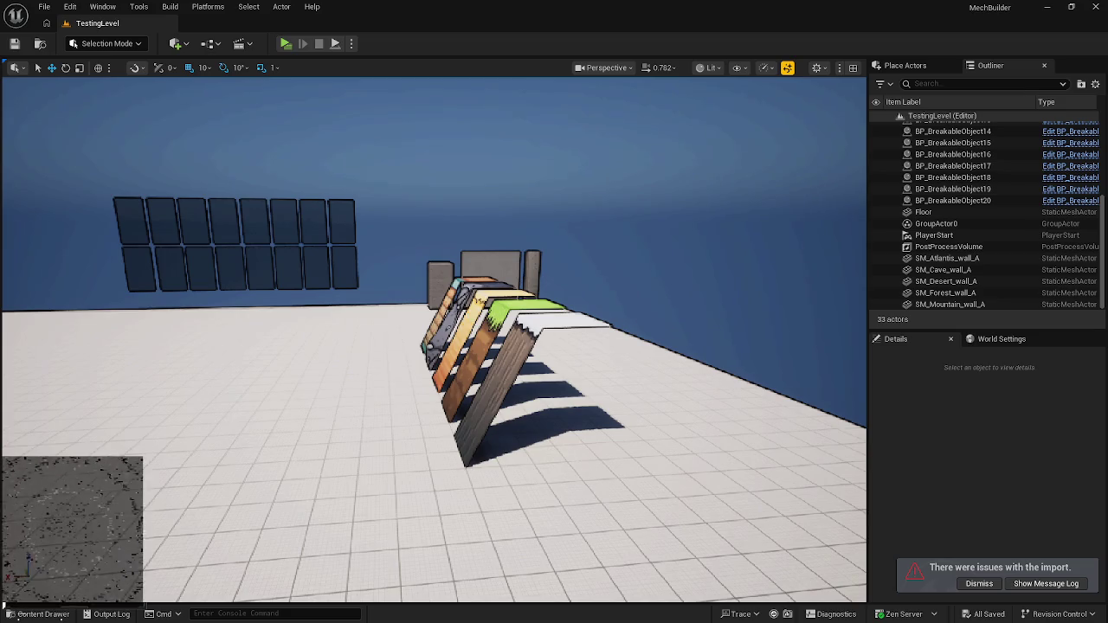
# - Move the camera closer to the test walls and place SM_Pyramid_wall_A from arch beside them
pyautogui.hotkey('ctrl', 'space')
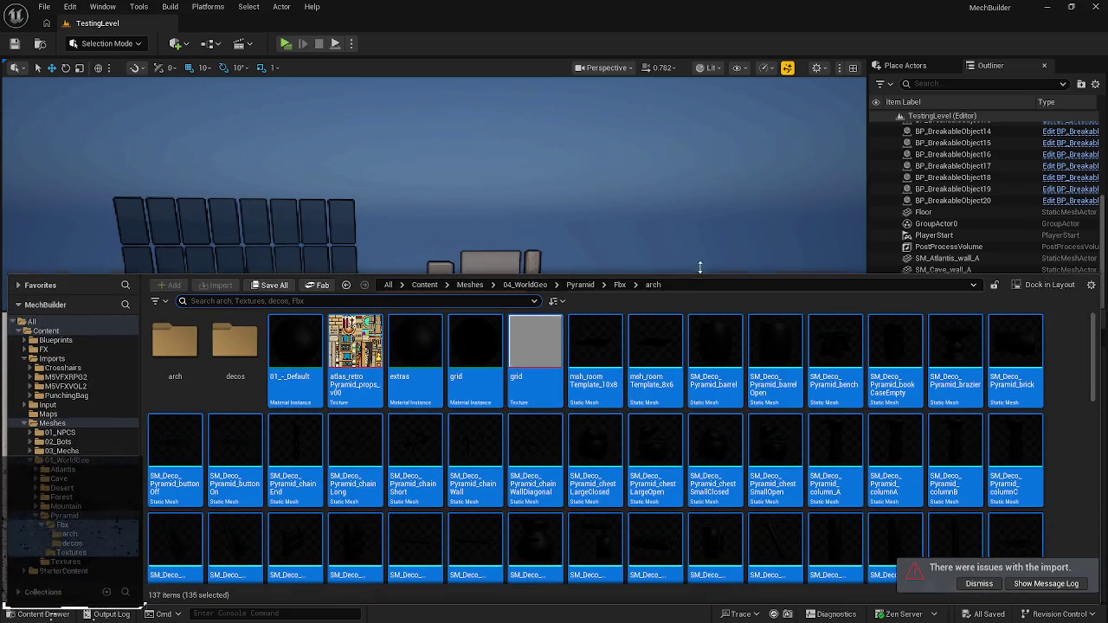
pyautogui.click(726, 252)
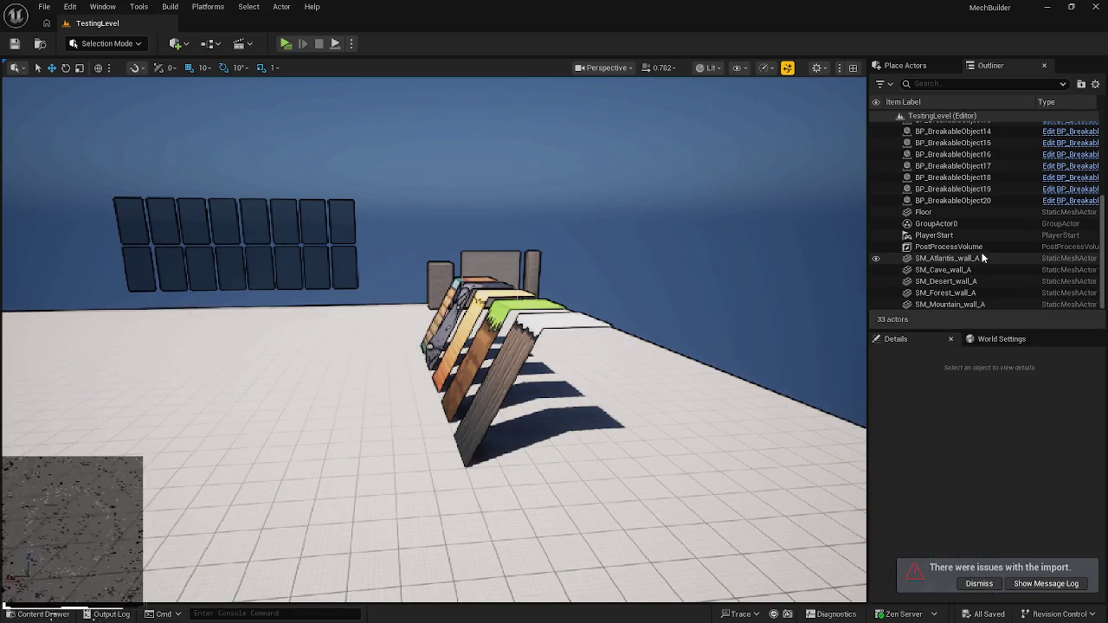
pyautogui.moveTo(446, 375); pyautogui.dragTo(443, 394)
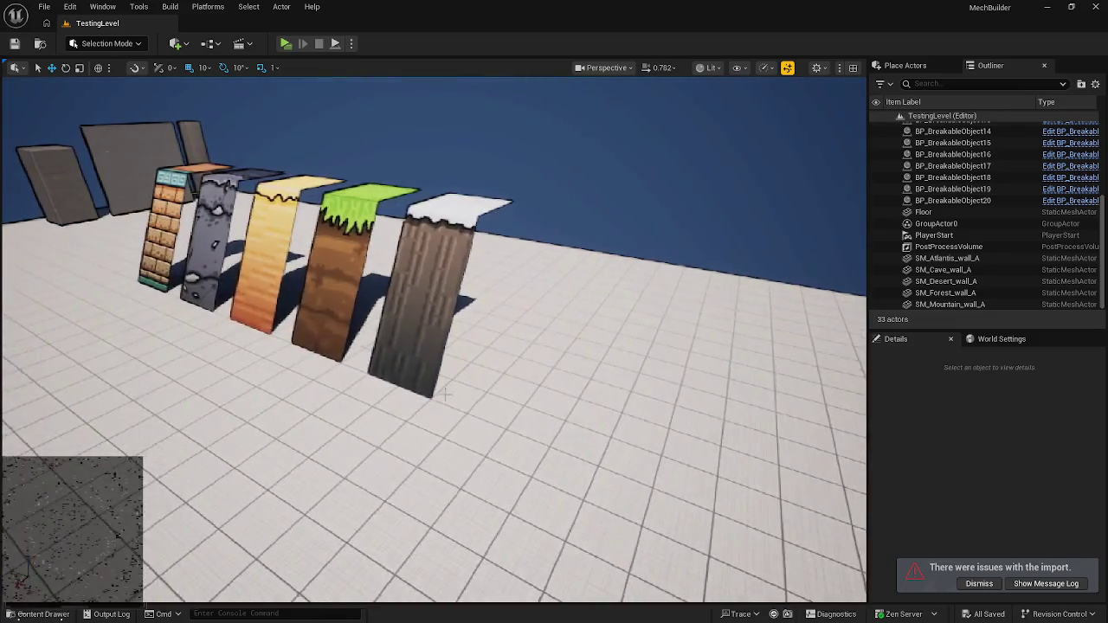
pyautogui.hotkey('ctrl', 'space')
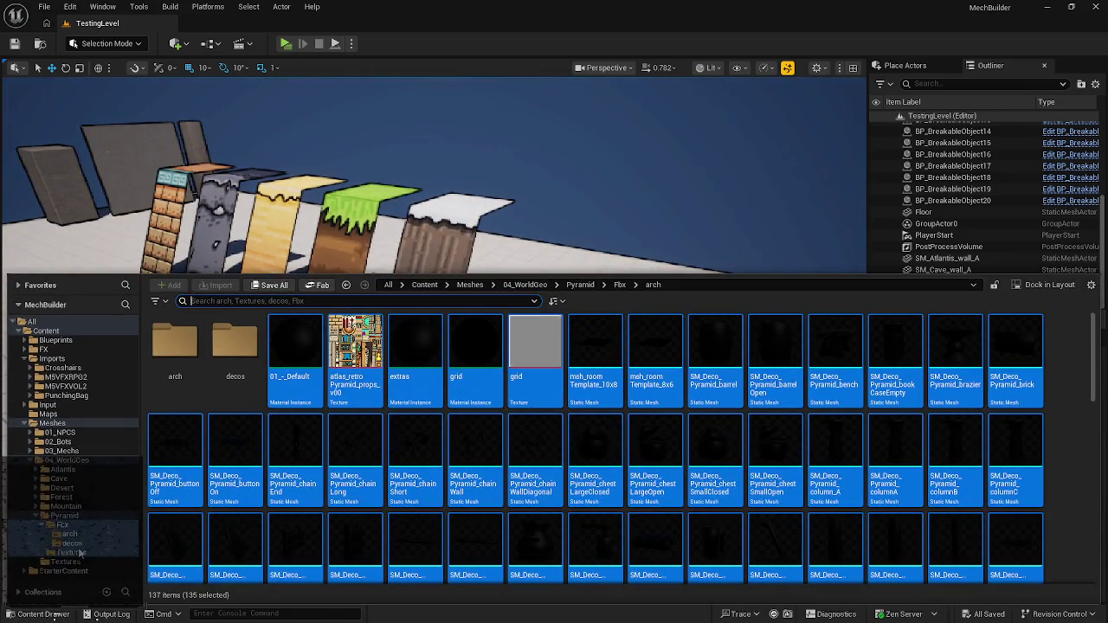
pyautogui.click(70, 534)
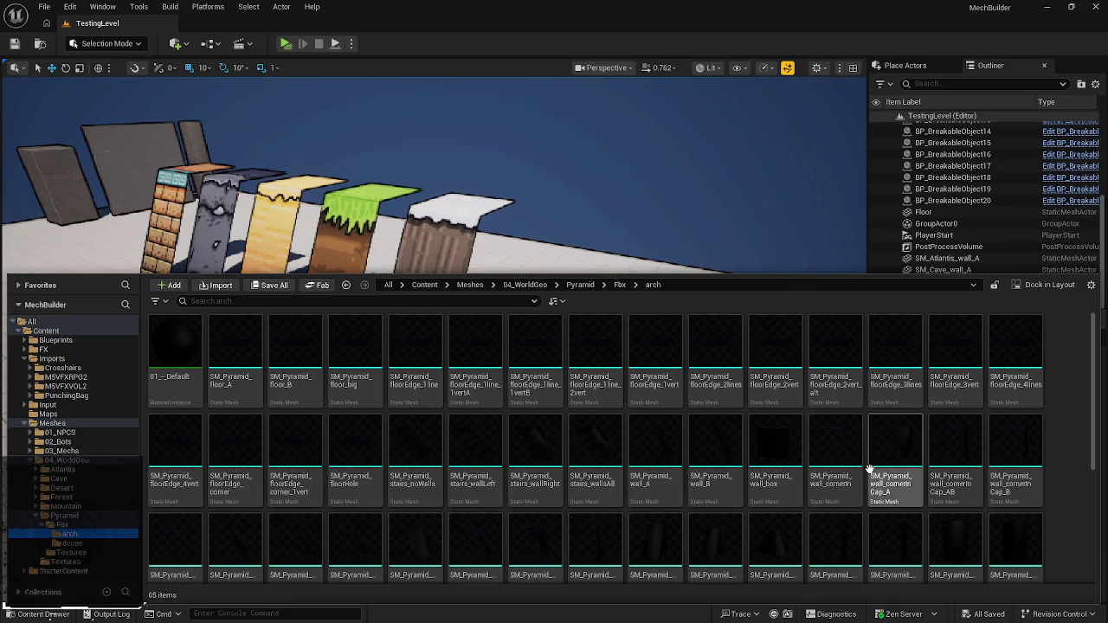
pyautogui.moveTo(655, 459)
pyautogui.mouseDown()
pyautogui.moveTo(667, 337)
pyautogui.moveTo(576, 247)
pyautogui.moveTo(540, 366)
pyautogui.mouseUp()
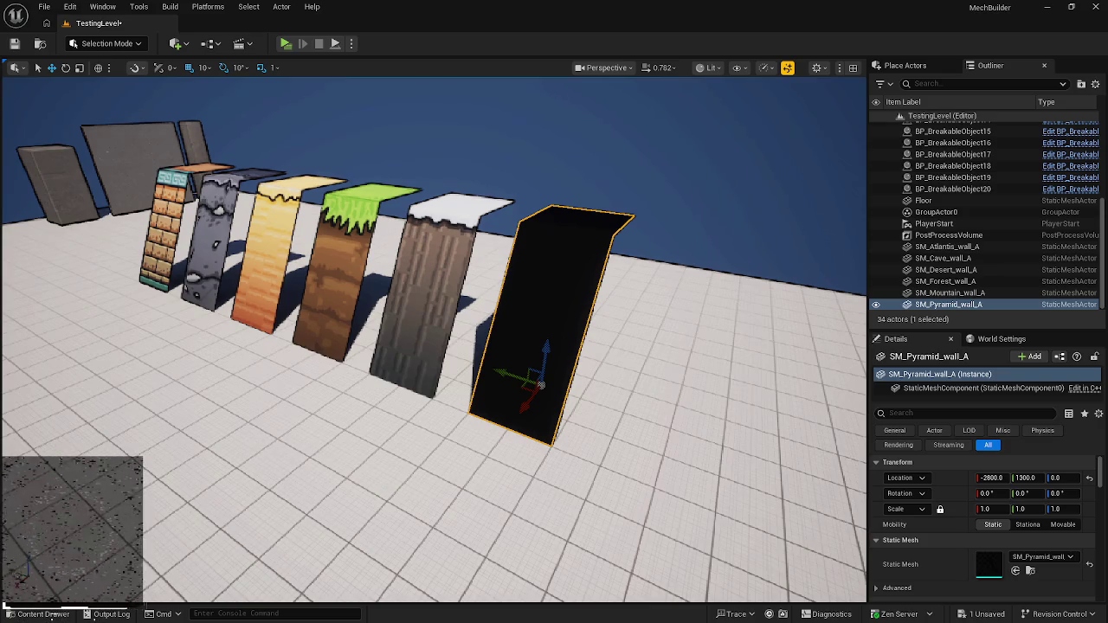
pyautogui.hotkey('ctrl', 'space')
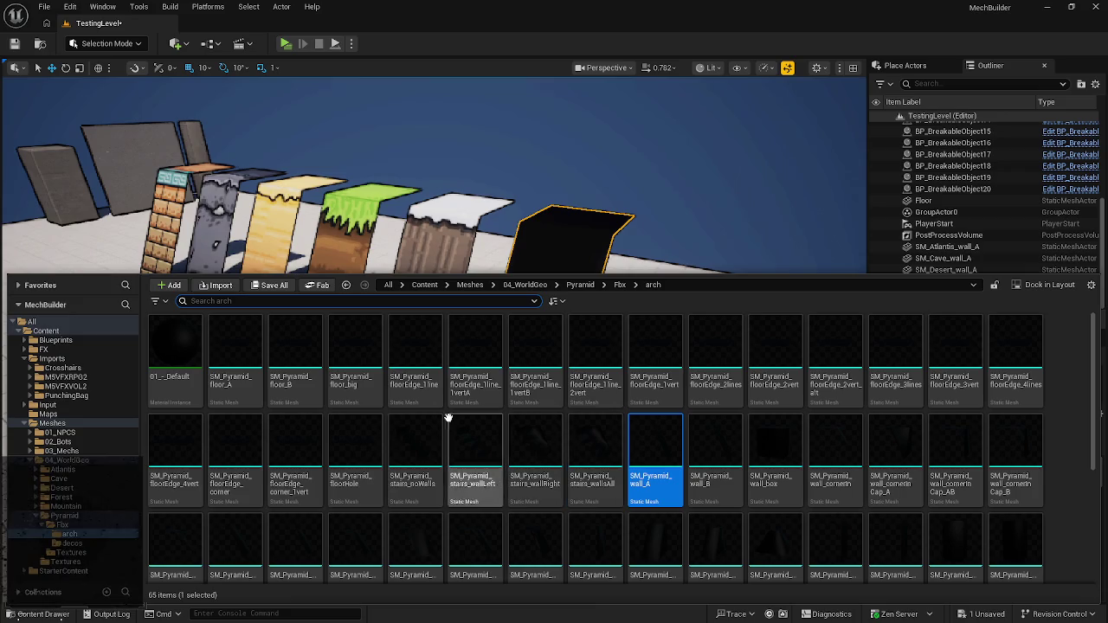
# - Cancel deleting the Pyramid Textures folder, then move the shared Textures folder into Pyramid
pyautogui.click(78, 553)
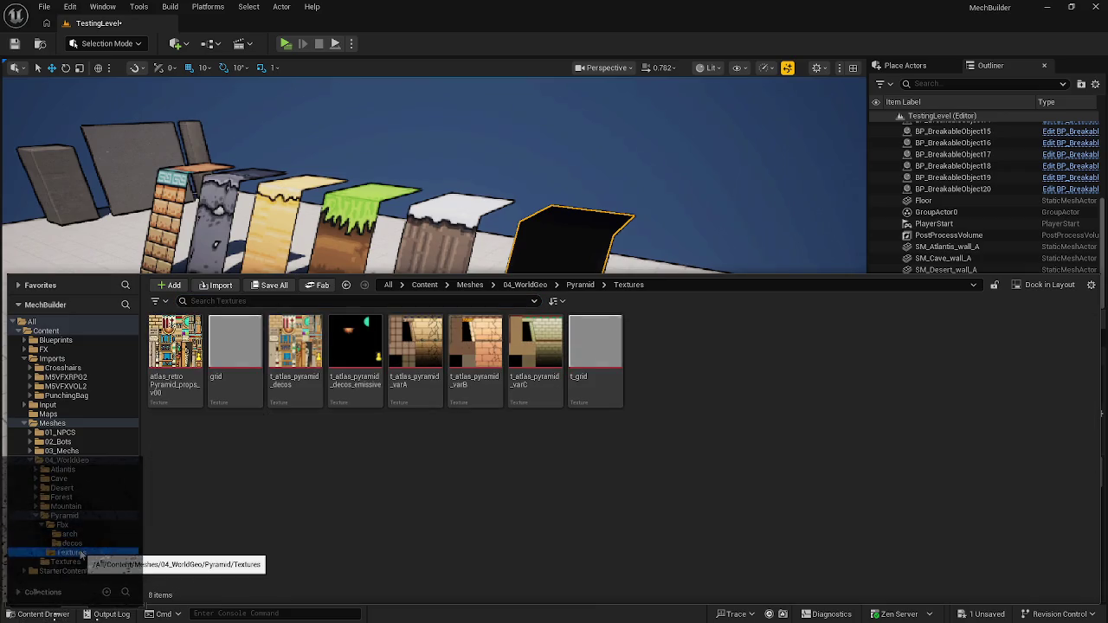
pyautogui.rightClick(81, 555)
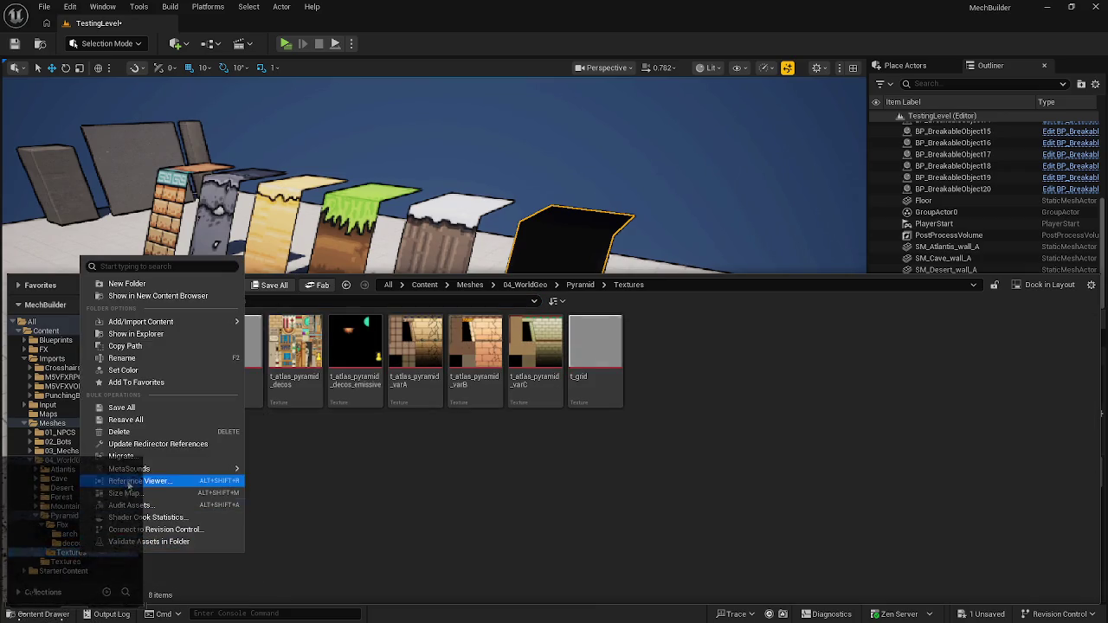
pyautogui.click(147, 431)
pyautogui.click(176, 458)
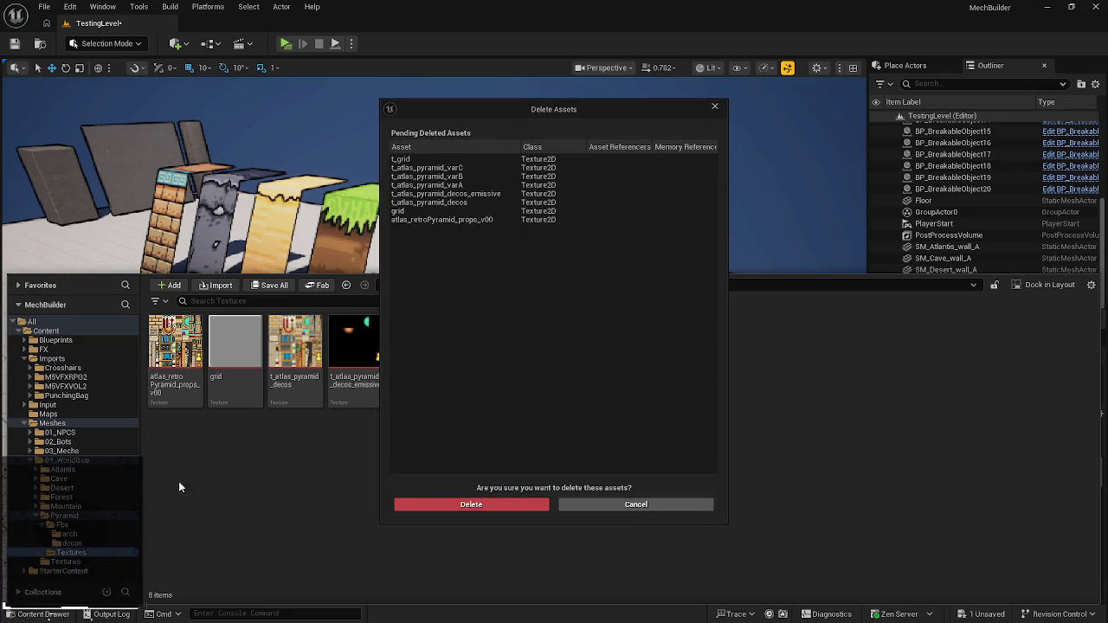
pyautogui.click(510, 505)
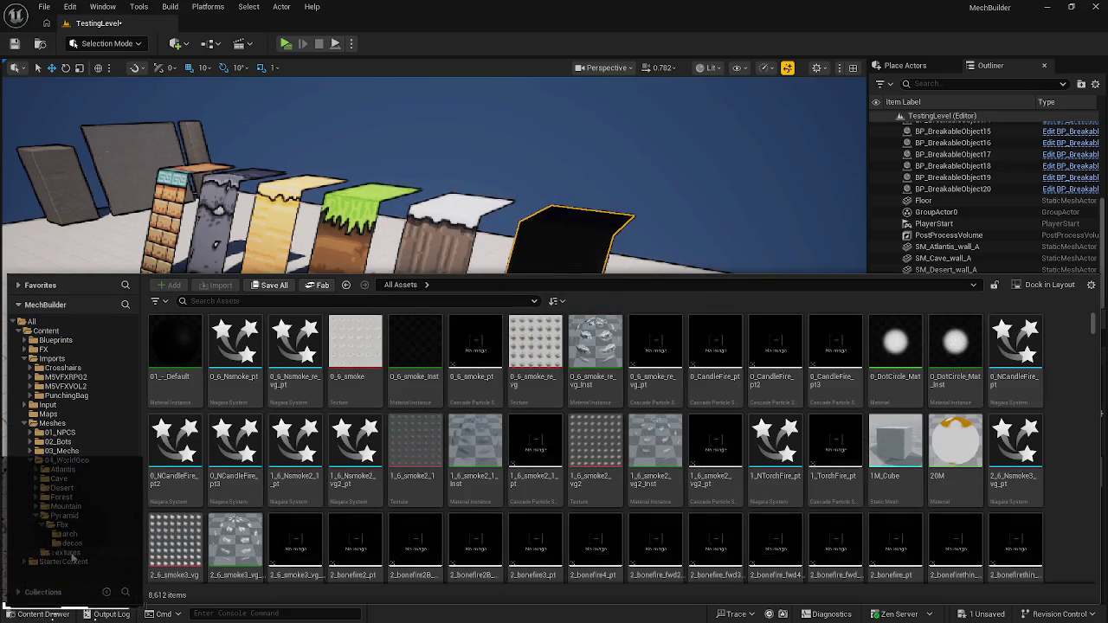
pyautogui.moveTo(73, 555)
pyautogui.mouseDown()
pyautogui.moveTo(76, 535)
pyautogui.moveTo(95, 541)
pyautogui.moveTo(82, 519)
pyautogui.mouseUp()
pyautogui.click(114, 541)
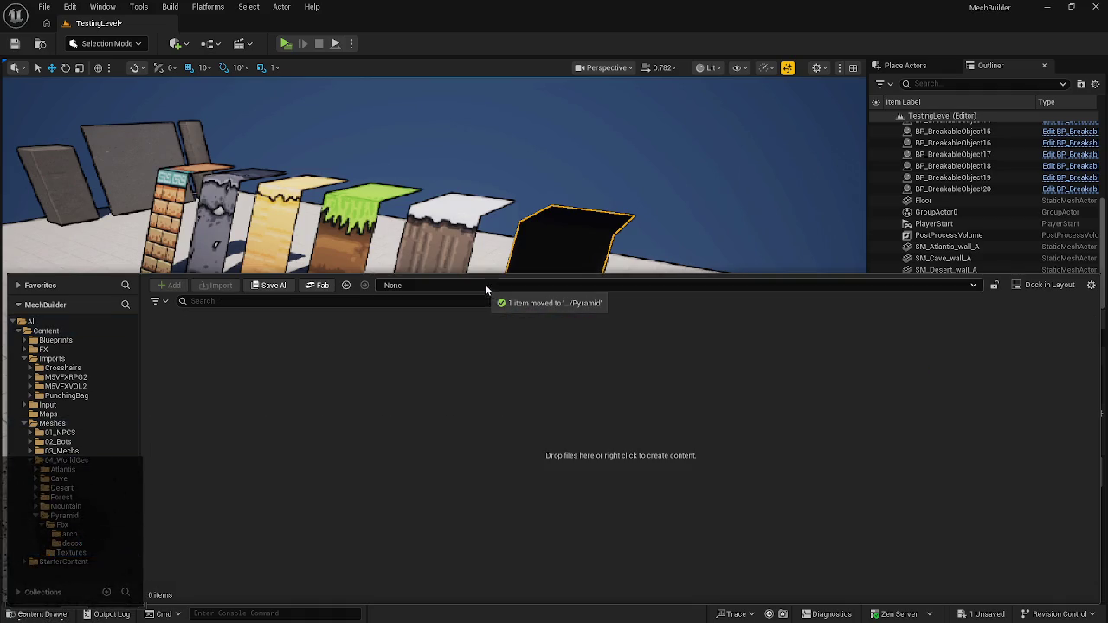
# - Update redirector references under 04_WorldGeo and delete the unreferenced redirectors
pyautogui.click(37, 516)
pyautogui.click(36, 516)
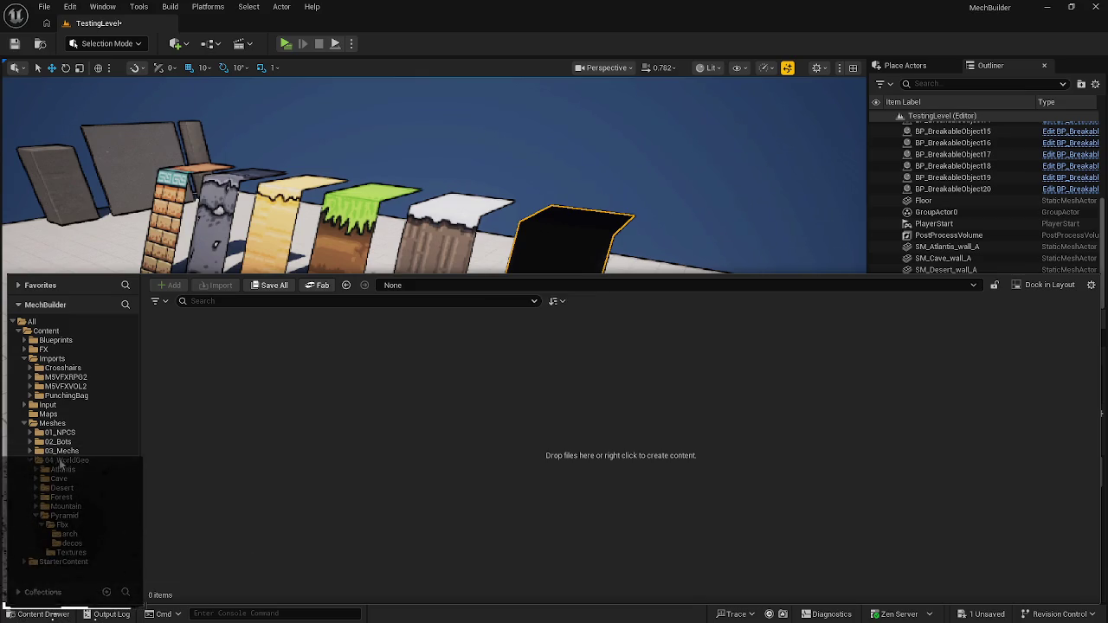
pyautogui.rightClick(65, 464)
pyautogui.click(142, 350)
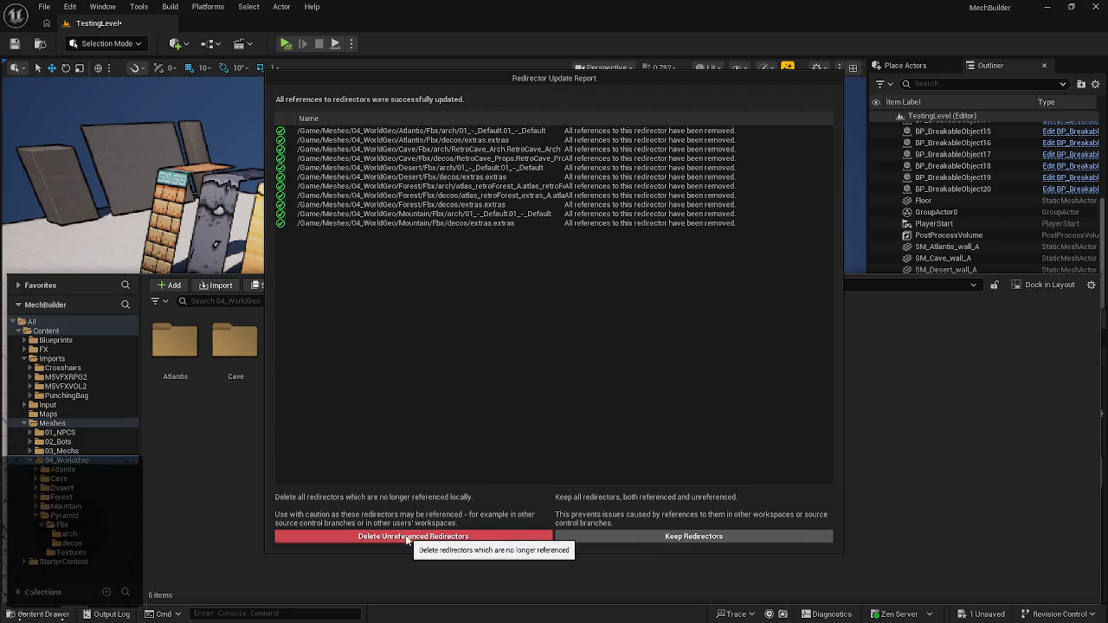
pyautogui.click(441, 538)
pyautogui.click(69, 552)
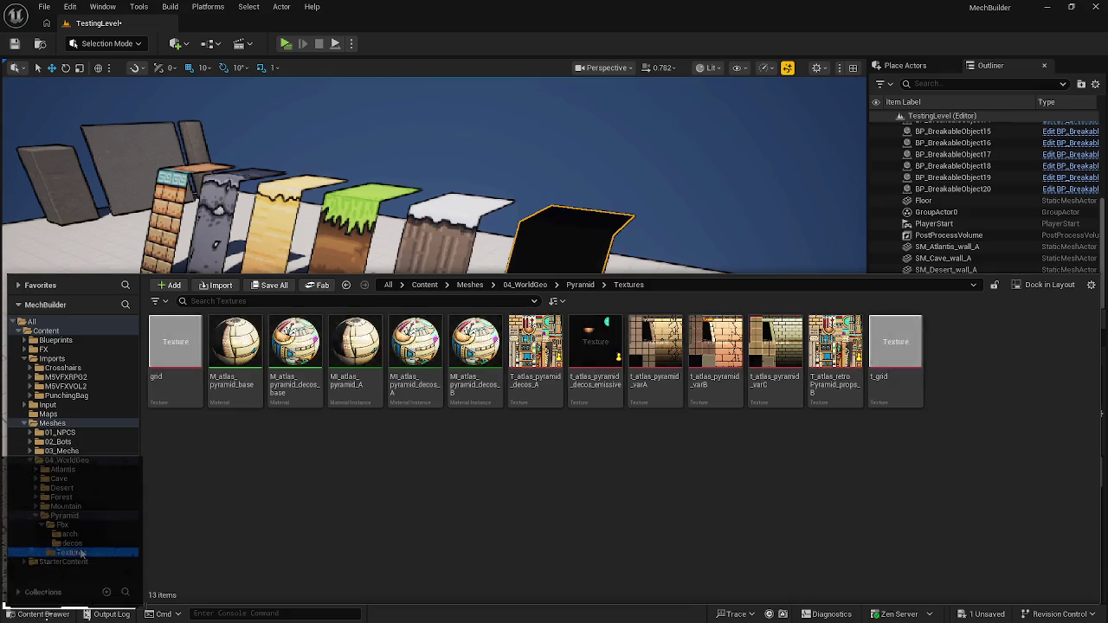
# - Delete the decos extras material instance, redirecting its references to MI_atlas_pyramid_decos_A, and save
pyautogui.click(71, 543)
pyautogui.rightClick(176, 364)
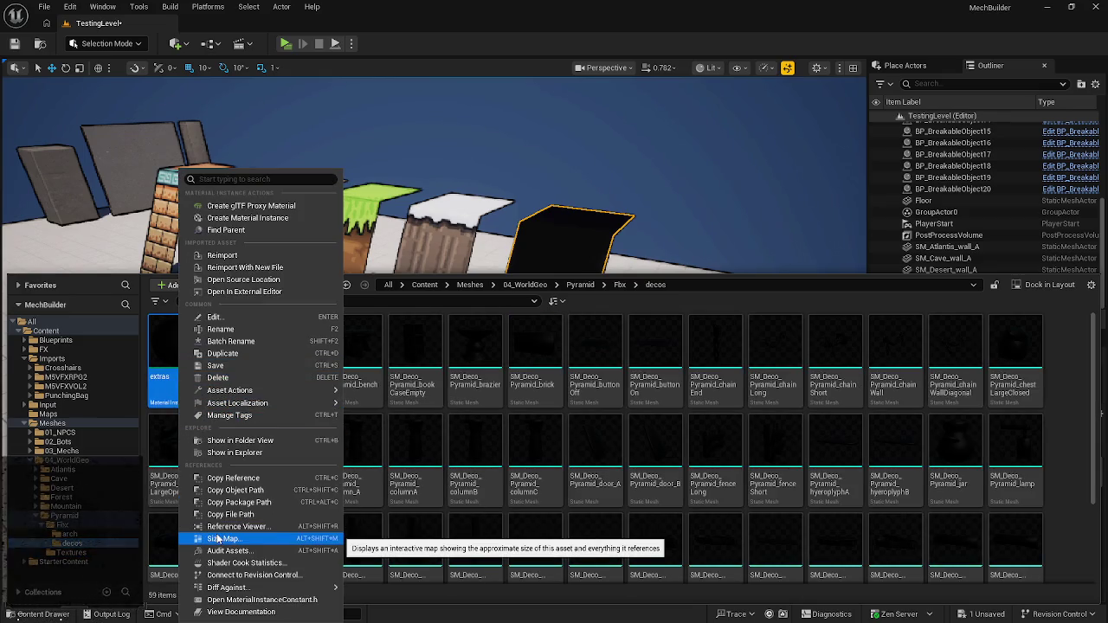
pyautogui.click(244, 376)
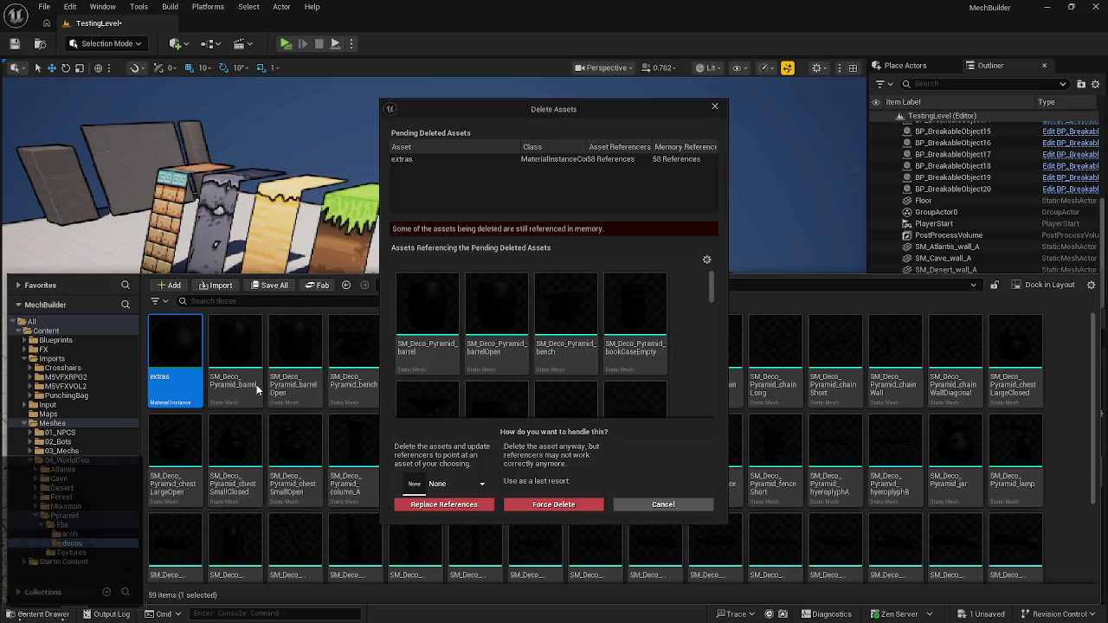
pyautogui.click(451, 487)
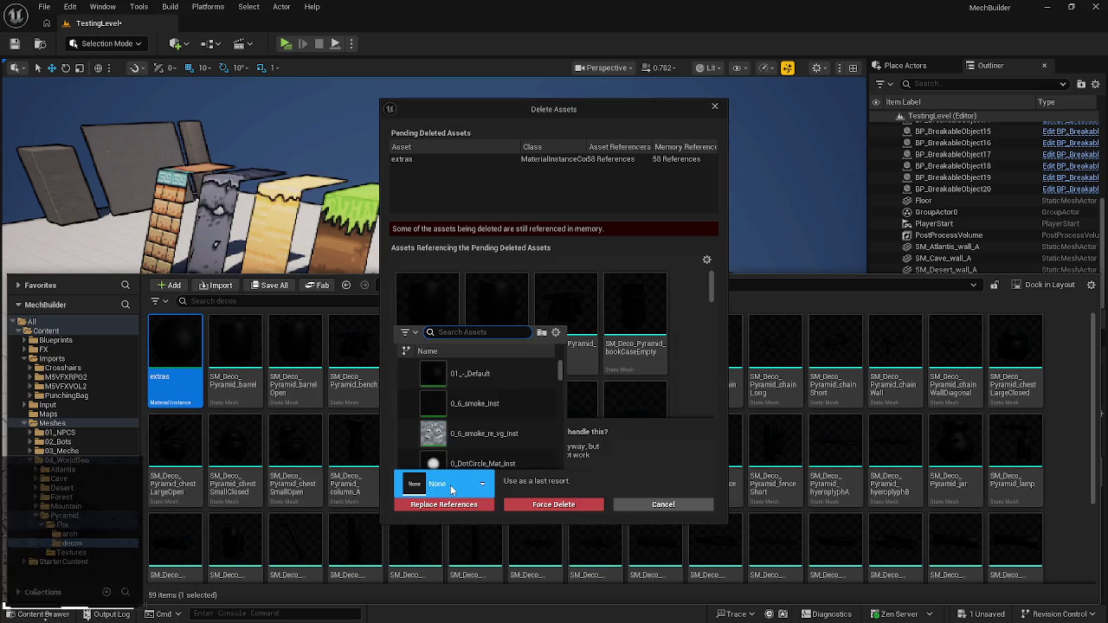
pyautogui.write('atlas')
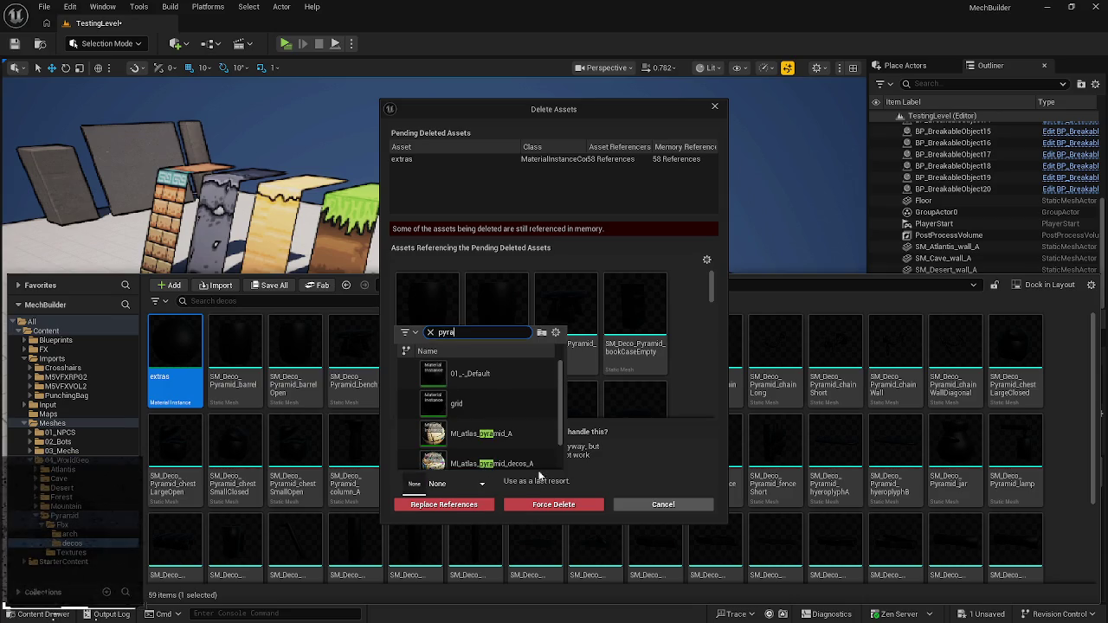
pyautogui.click(471, 459)
pyautogui.click(444, 503)
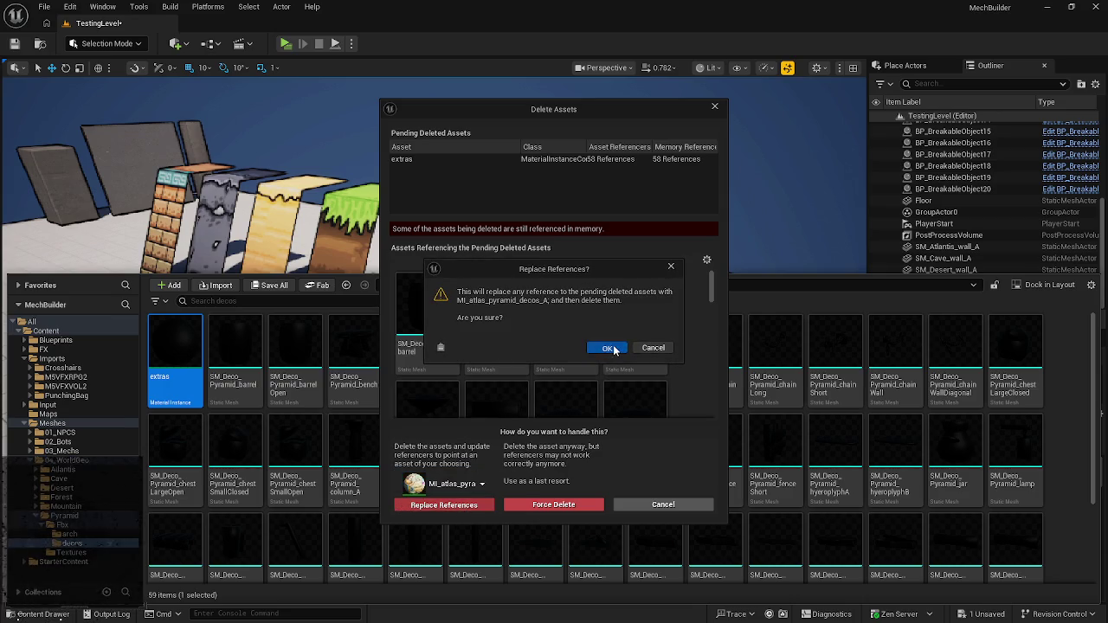
pyautogui.click(613, 344)
pyautogui.click(583, 376)
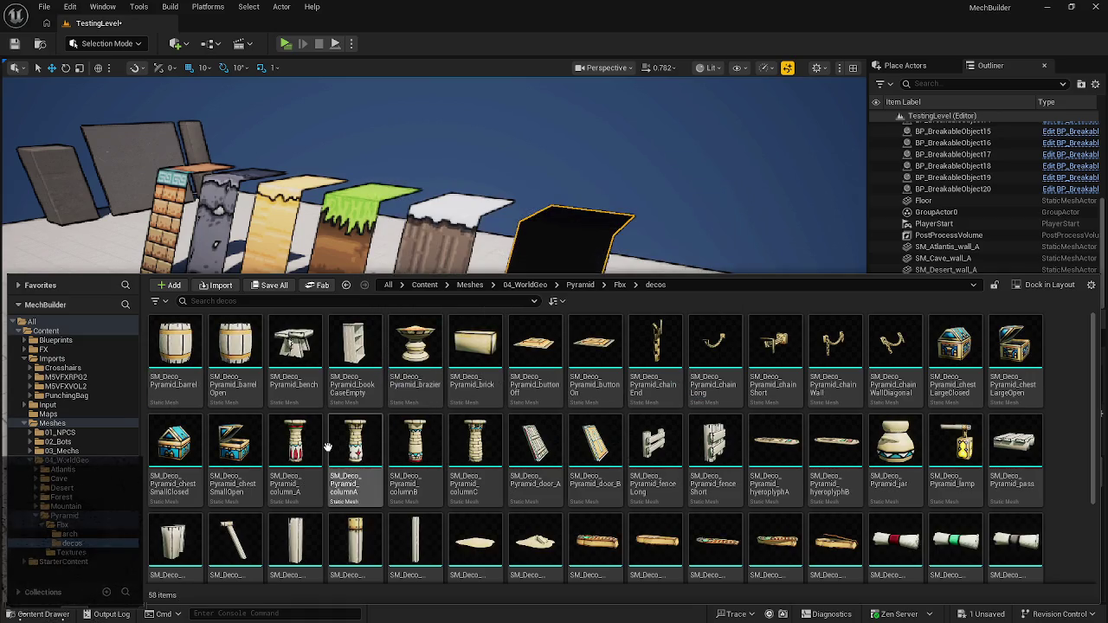
pyautogui.click(121, 534)
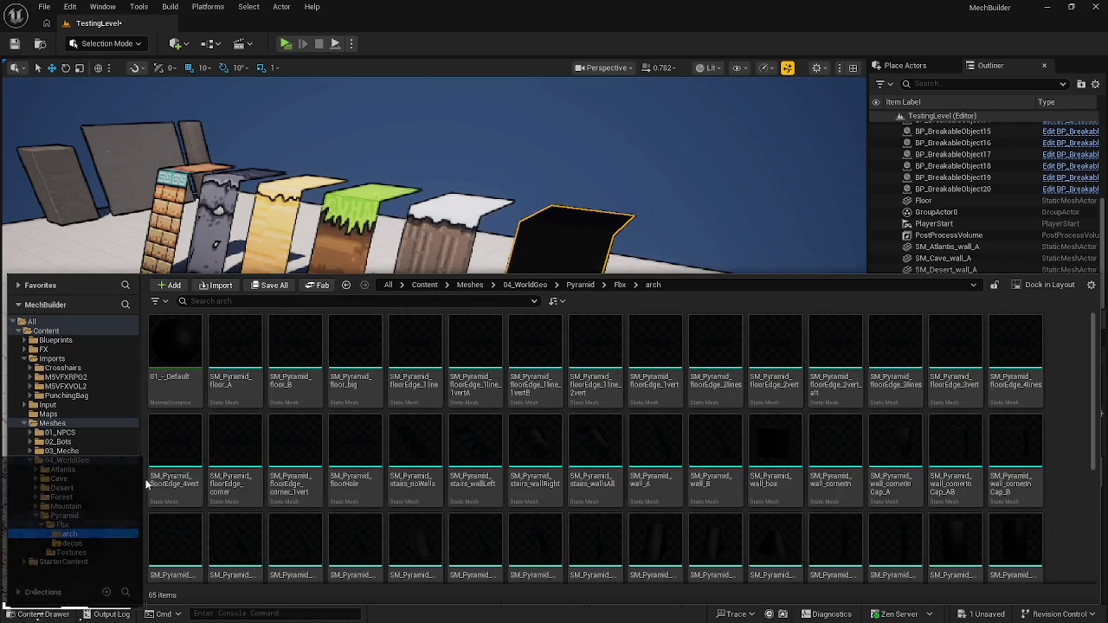
# - Delete 01_-_Default in arch, replace its references with MI_atlas_pyramid_A, save, and view the wall
pyautogui.rightClick(181, 362)
pyautogui.click(216, 376)
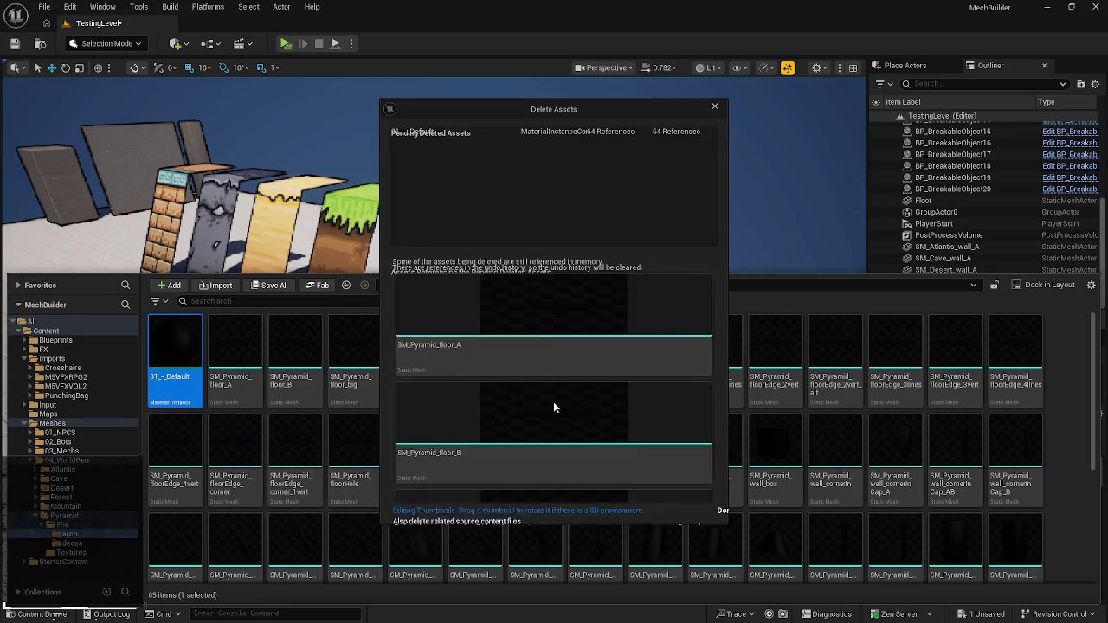
pyautogui.click(458, 488)
pyautogui.write('pyra')
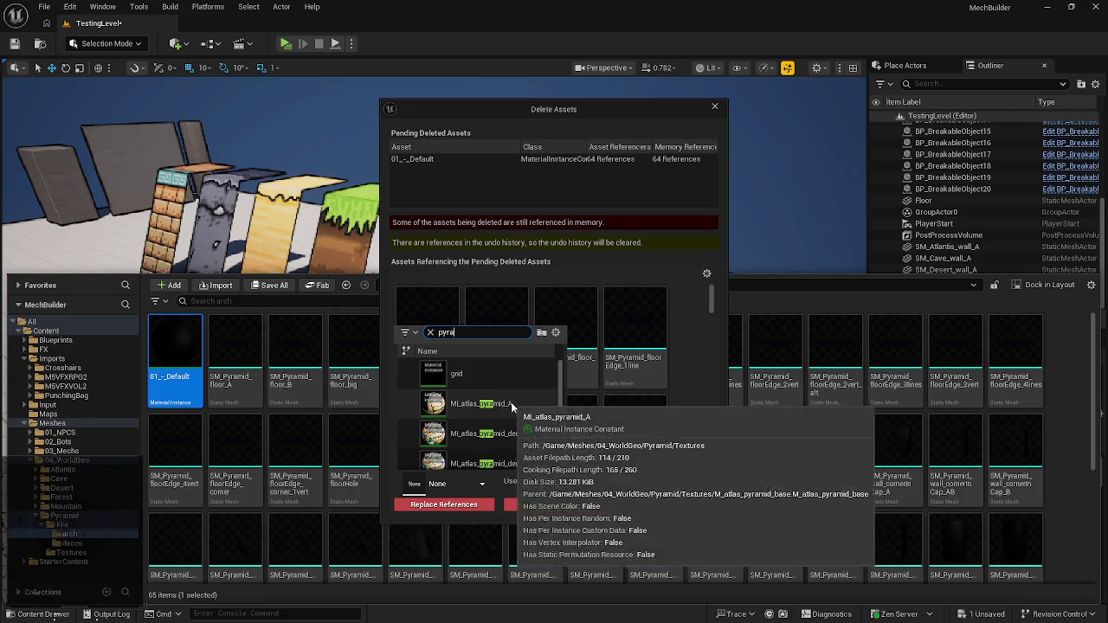
pyautogui.click(519, 405)
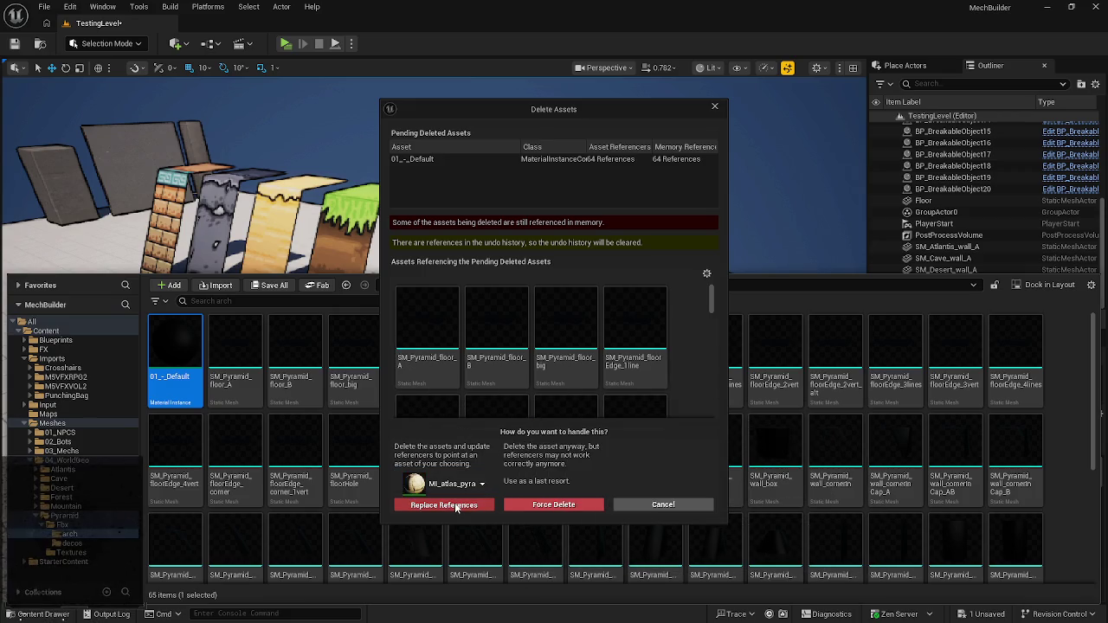
pyautogui.click(474, 504)
pyautogui.click(633, 354)
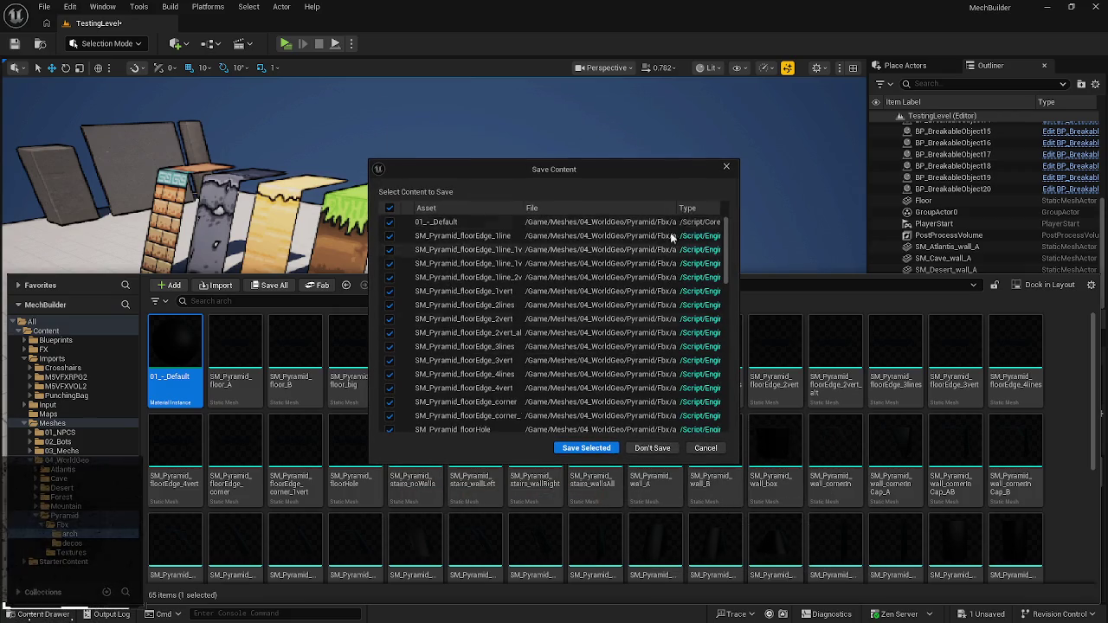
pyautogui.click(582, 448)
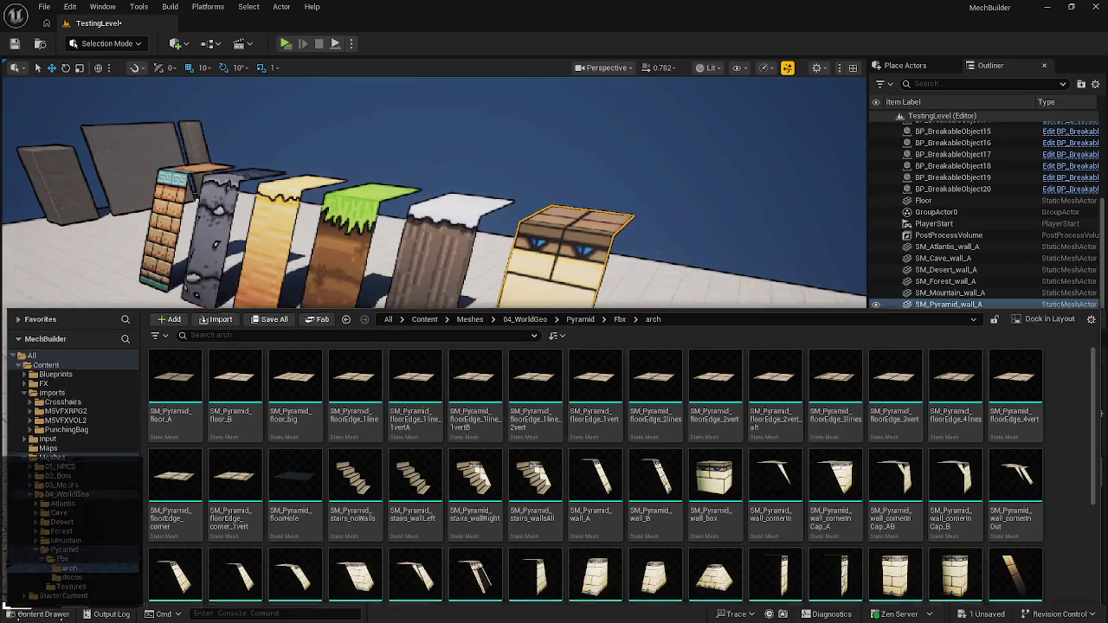
pyautogui.moveTo(590, 160)
pyautogui.mouseDown()
pyautogui.moveTo(590, 129)
pyautogui.moveTo(614, 182)
pyautogui.moveTo(588, 151)
pyautogui.mouseUp()
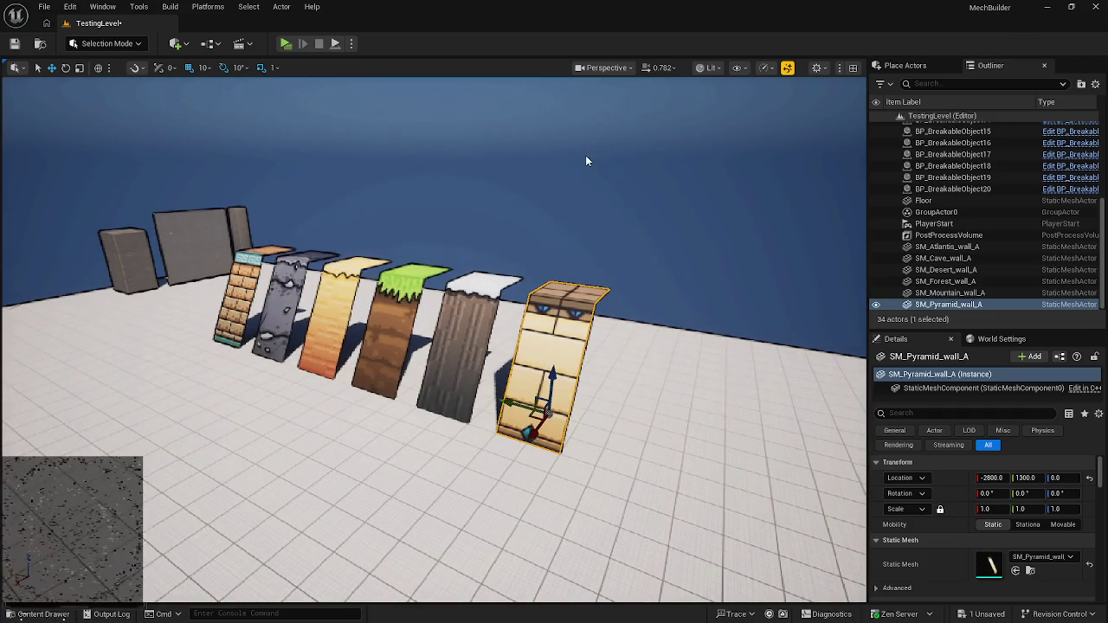
# - Save all project changes and list the Pyramid folder's contents
pyautogui.hotkey('ctrl', 'space')
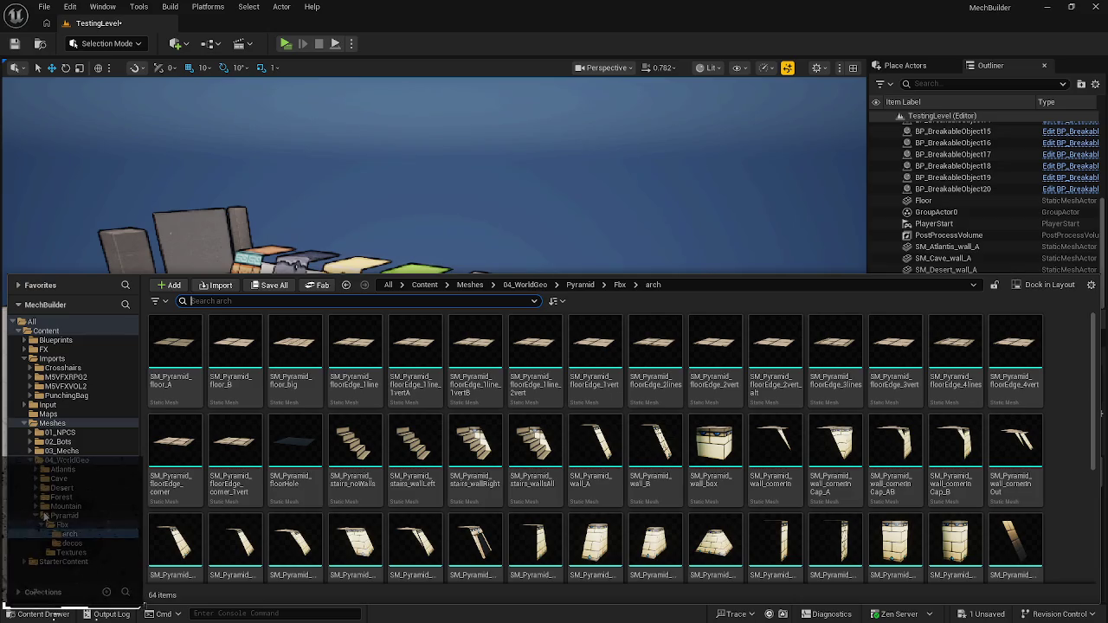
pyautogui.hotkey('ctrl', 's')
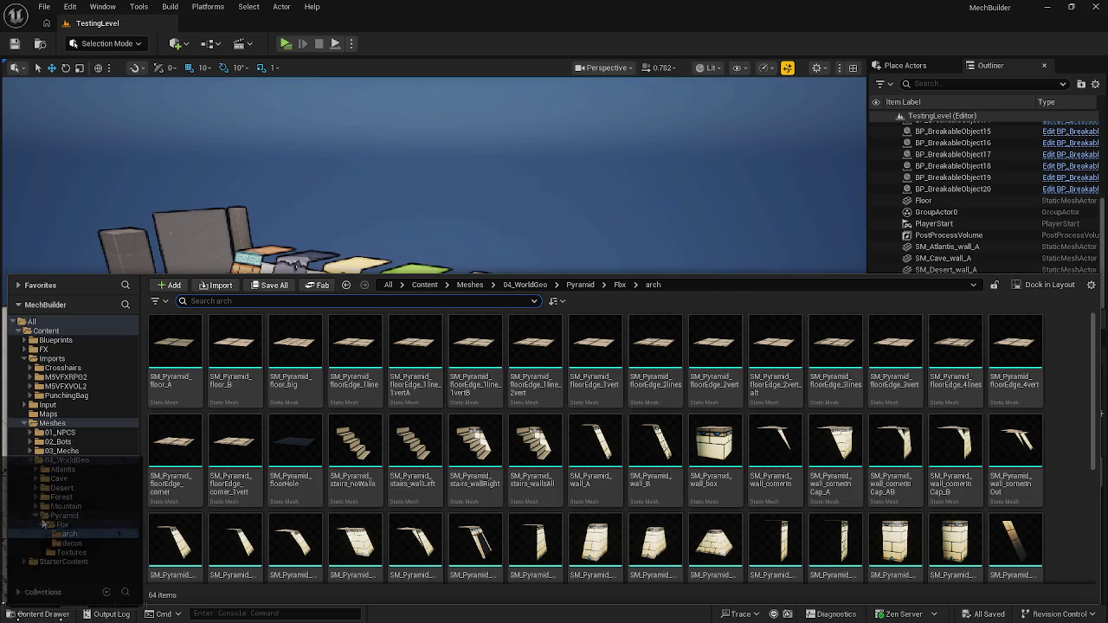
pyautogui.click(35, 517)
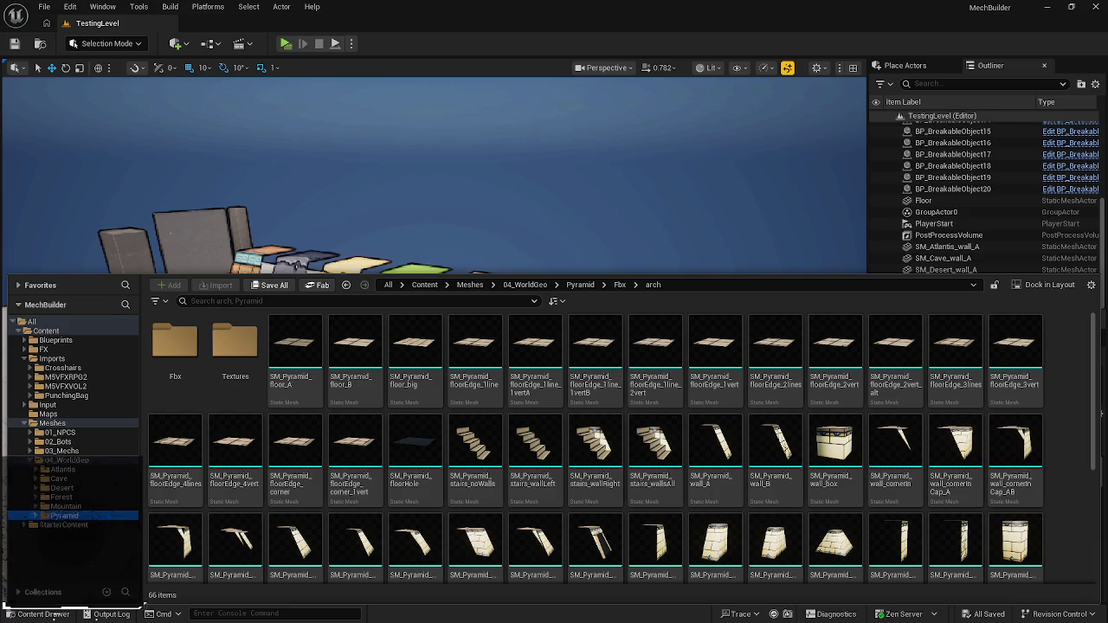
pyautogui.click(74, 461)
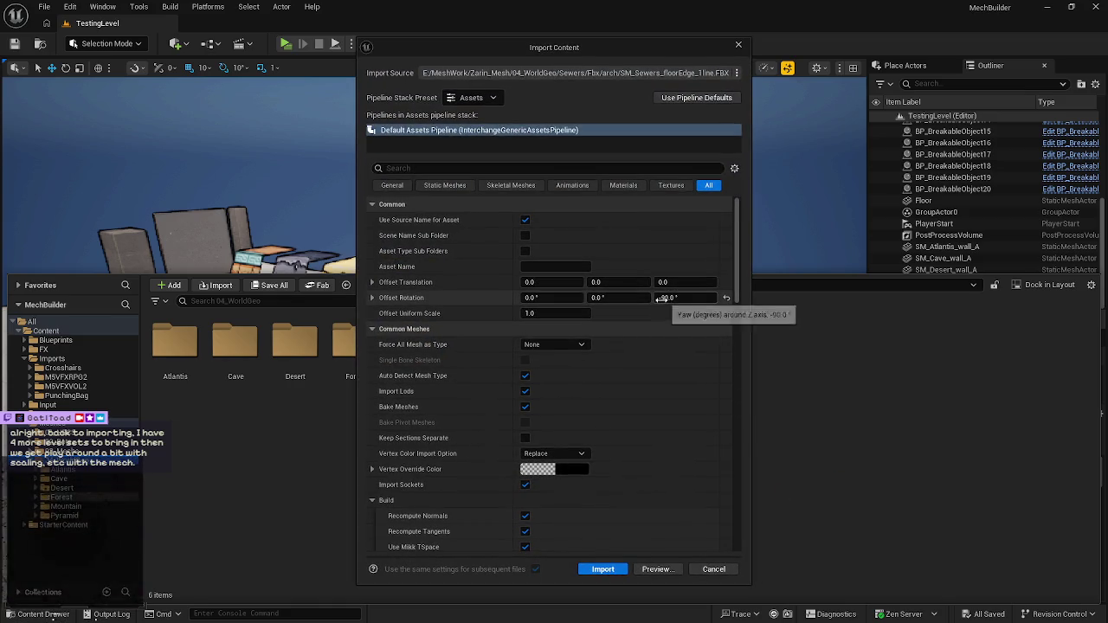
# - Import the Sewers files with a 90° yaw offset, accepting all three texture overwrite prompts
pyautogui.click(663, 298)
pyautogui.press('BackSpace')
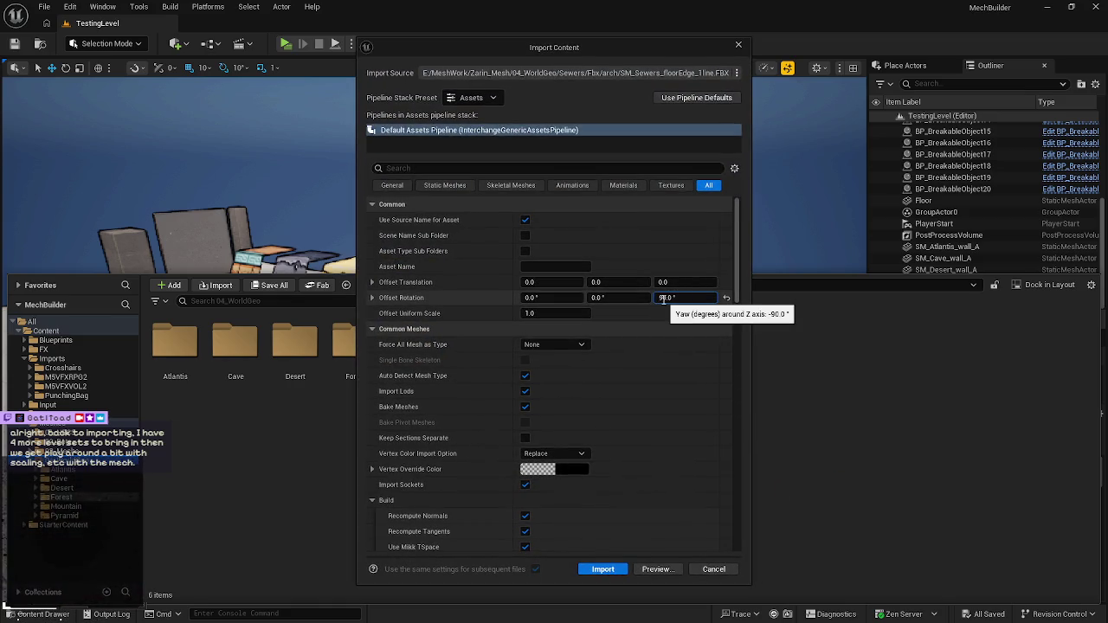
pyautogui.click(603, 569)
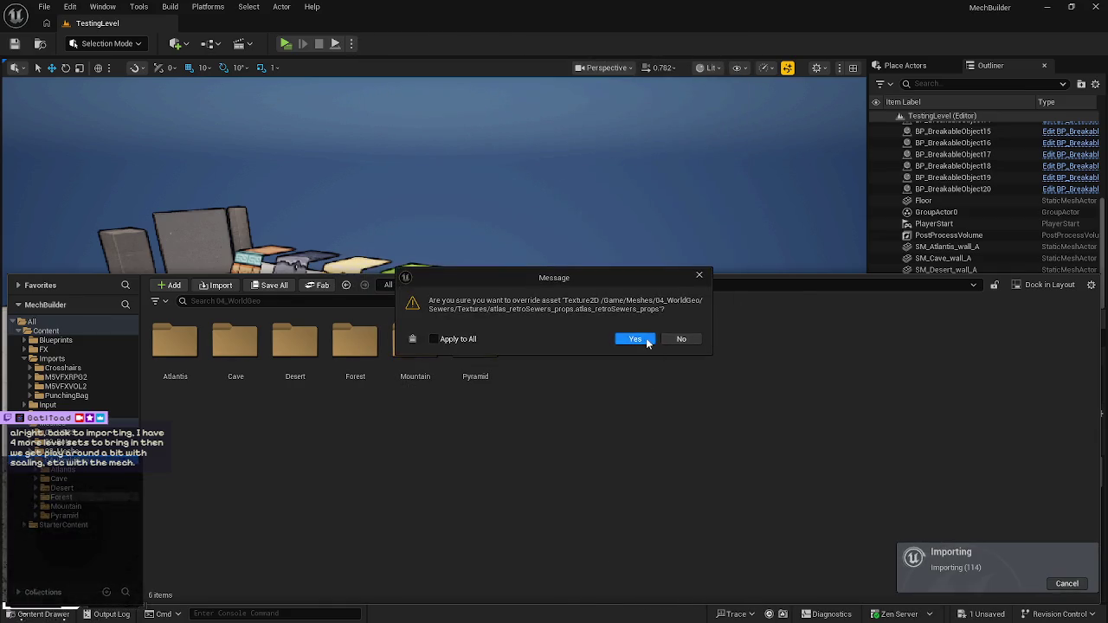
pyautogui.click(635, 338)
pyautogui.click(635, 338)
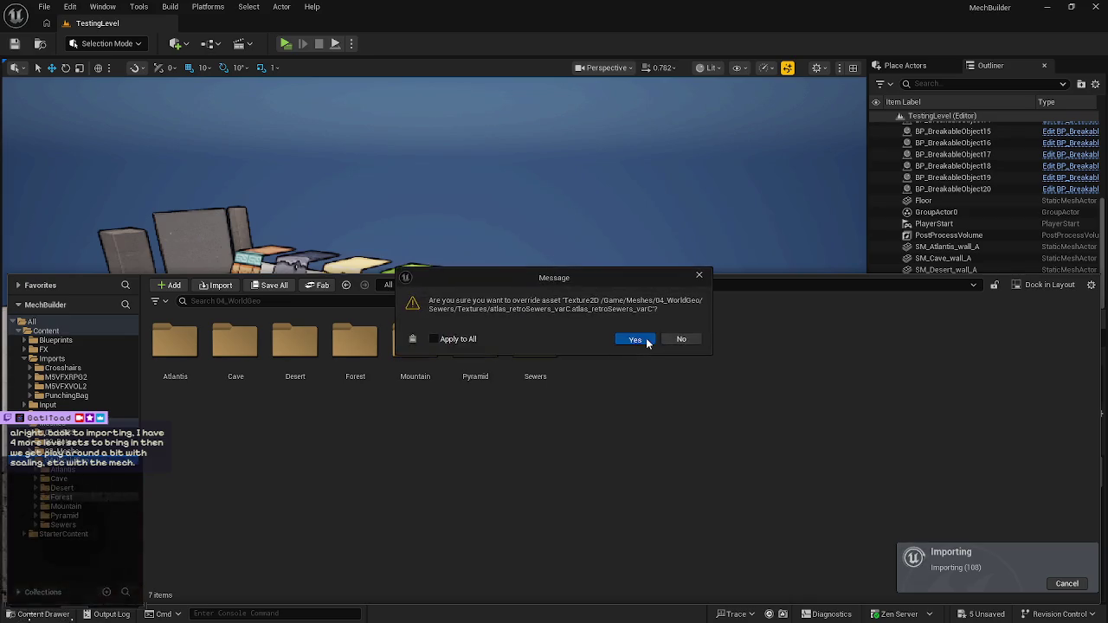
pyautogui.click(636, 338)
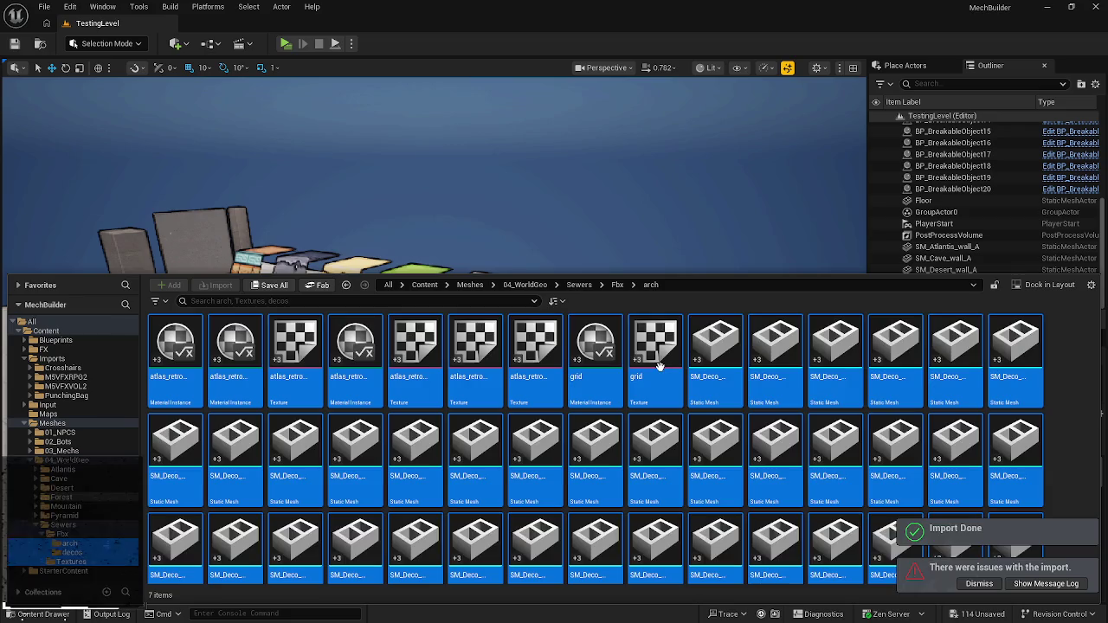
pyautogui.moveTo(660, 367)
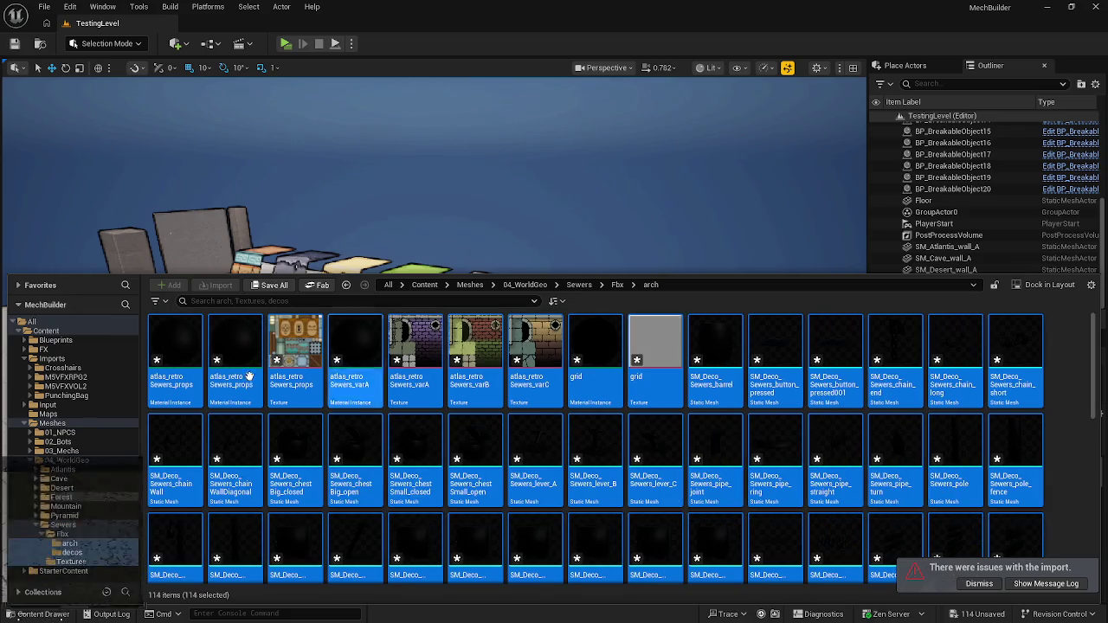
# - Create a material from the Sewers props texture, replacing its _Mat suffix with _base
pyautogui.click(69, 561)
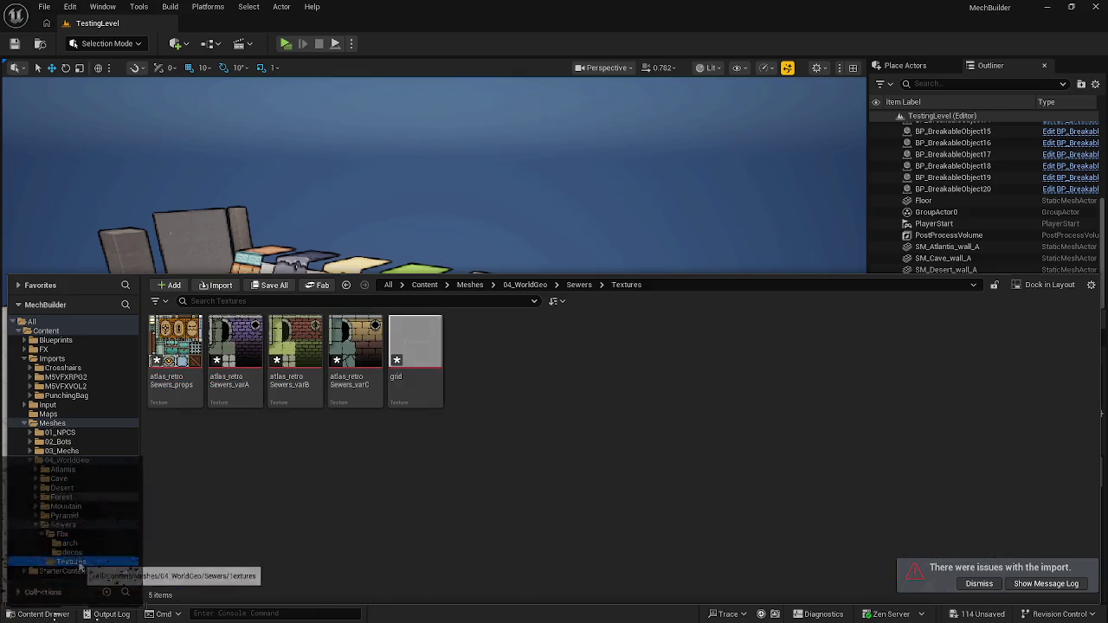
pyautogui.rightClick(180, 386)
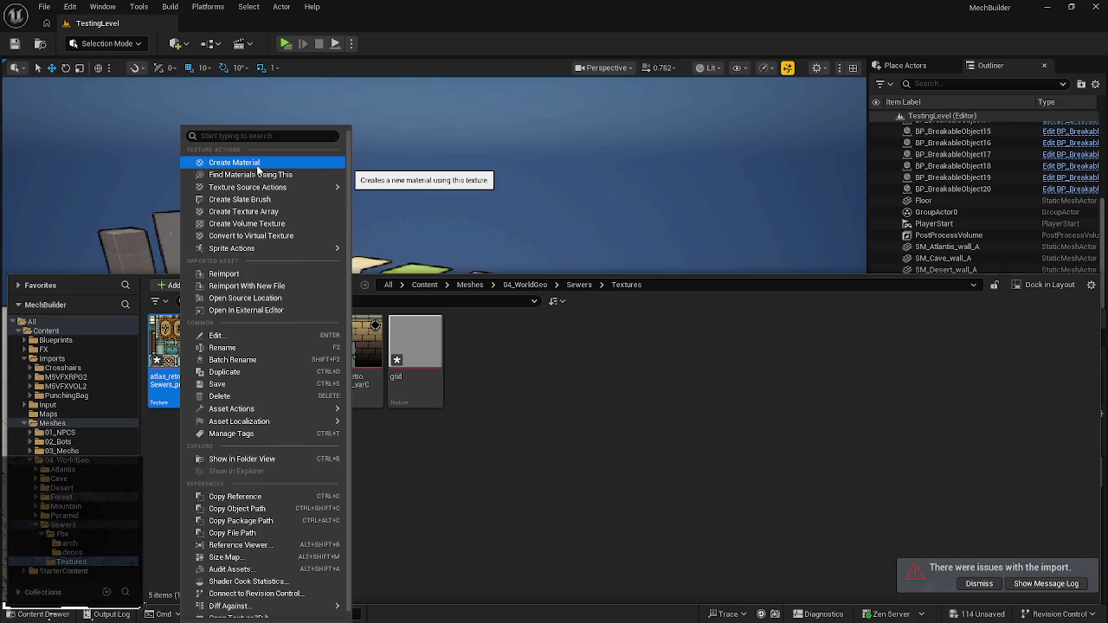
pyautogui.click(251, 163)
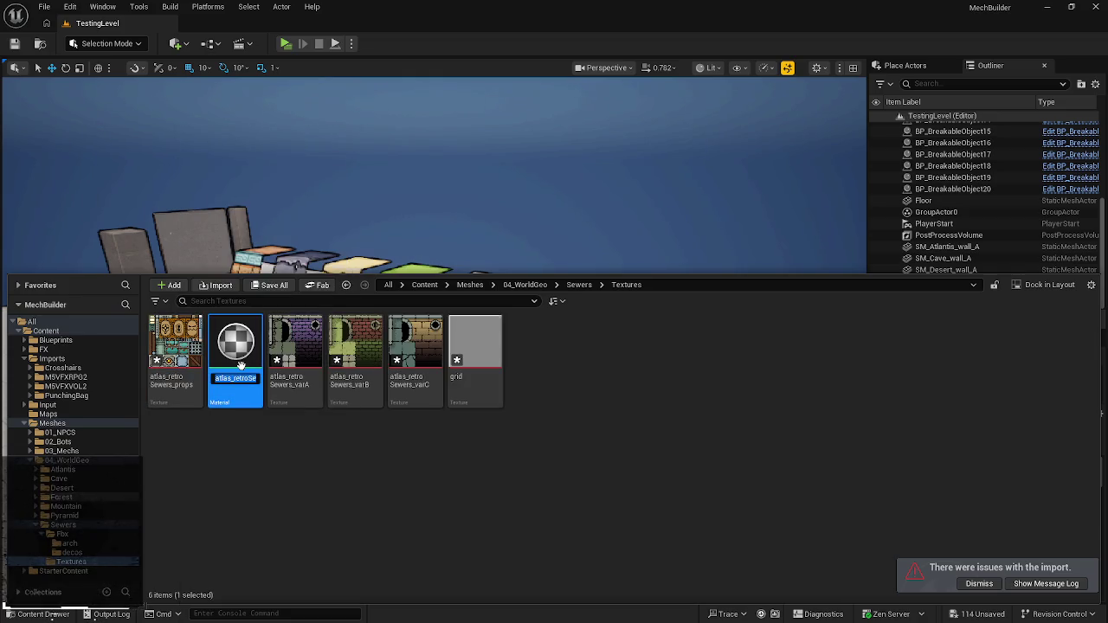
pyautogui.press('End')
pyautogui.press('BackSpace')
pyautogui.press('BackSpace')
pyautogui.press('BackSpace')
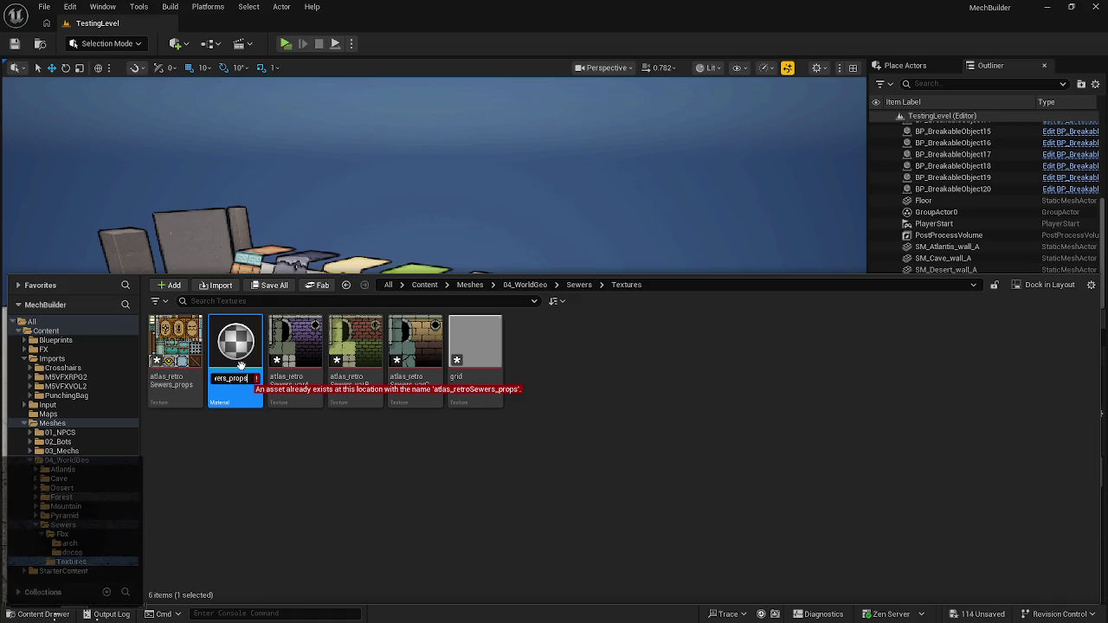
pyautogui.write('_base')
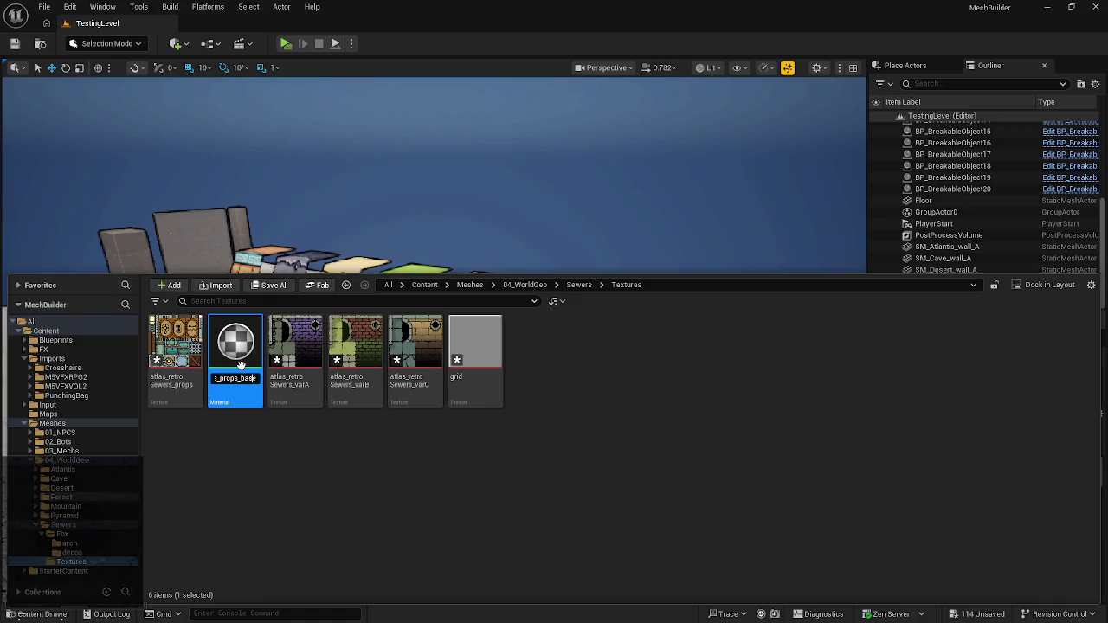
pyautogui.press('Left')
pyautogui.press('Left')
pyautogui.press('Left')
pyautogui.press('Return')
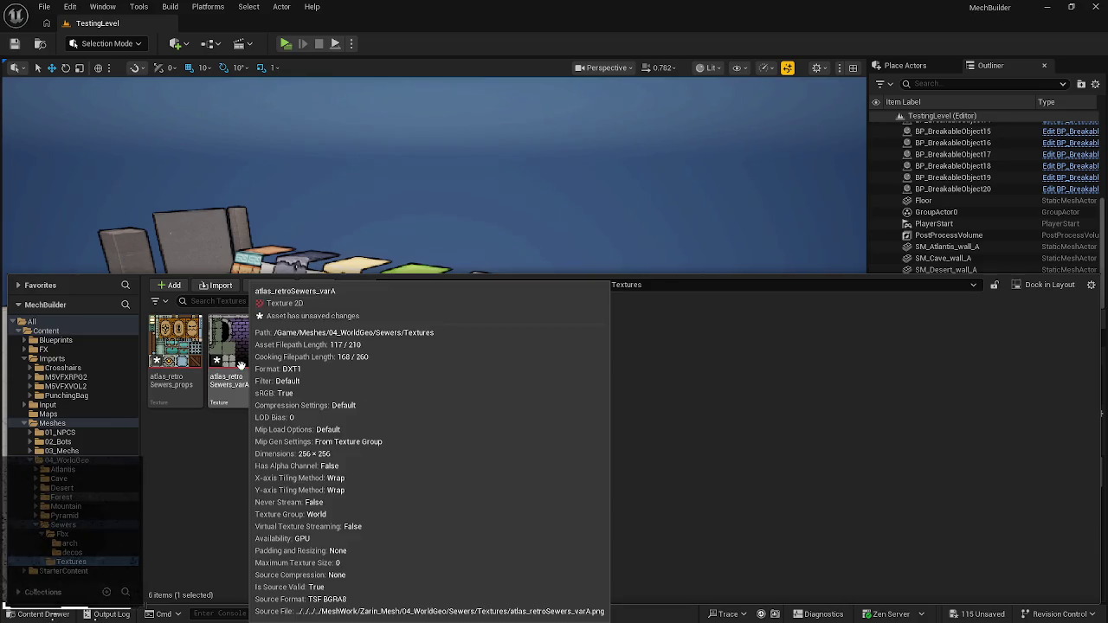
# - Create a material from the varA texture named M_atlas_retroSewers_base and open it
pyautogui.rightClick(232, 368)
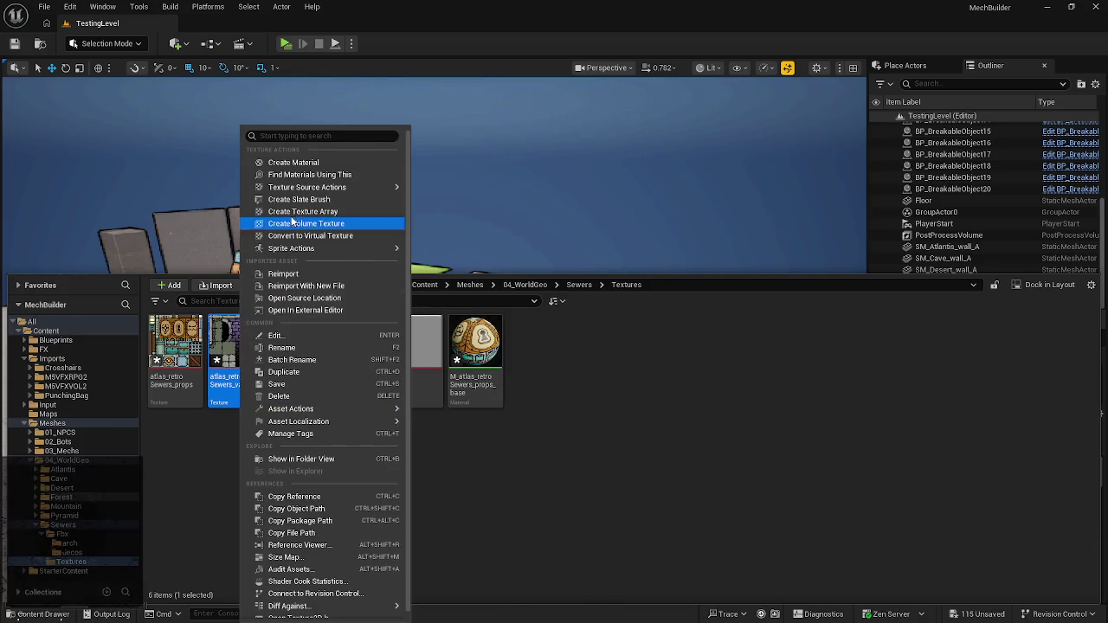
pyautogui.click(312, 165)
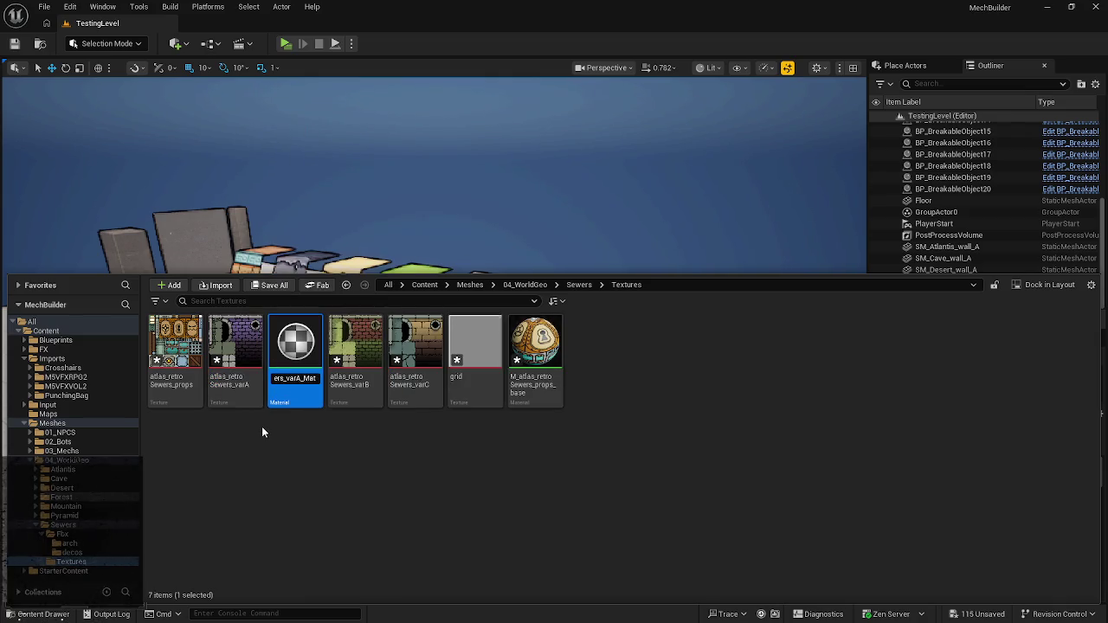
pyautogui.write('M_atlas_retroSewers_b')
pyautogui.write('ase')
pyautogui.press('Home')
pyautogui.write('M')
pyautogui.write('_')
pyautogui.press('Return')
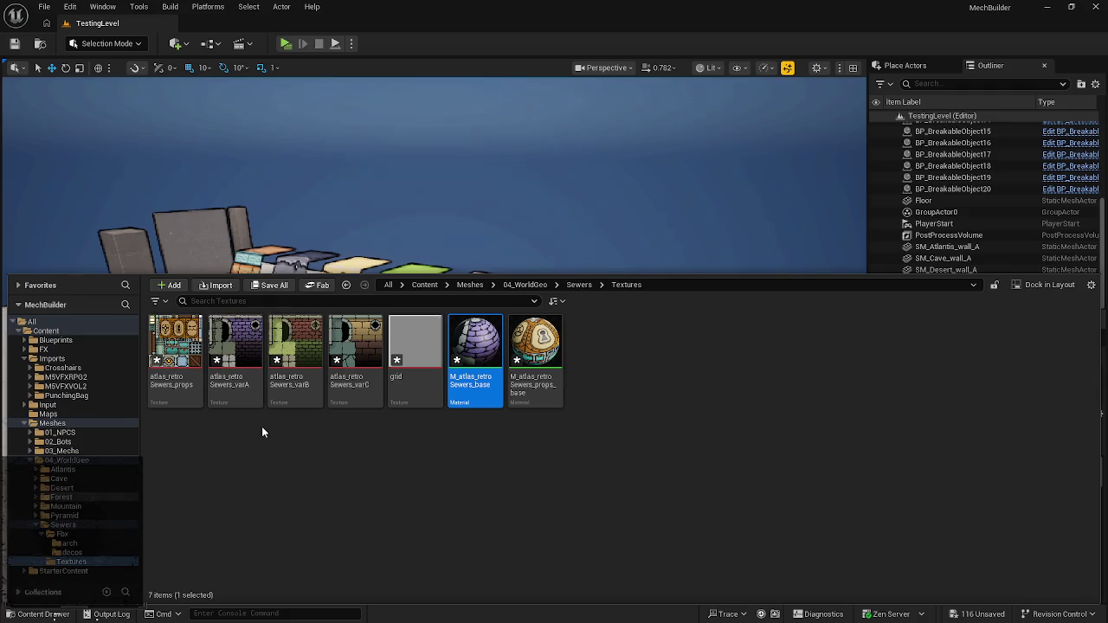
pyautogui.doubleClick(474, 346)
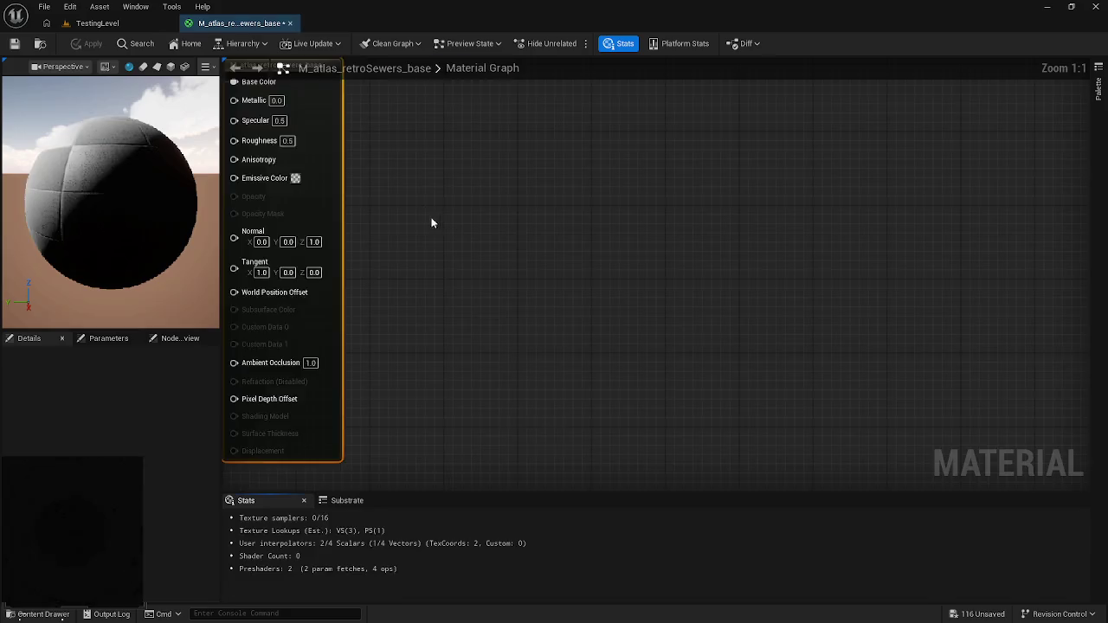
# - Convert the Texture Sample node into a parameter named Variant Texture and save the material
pyautogui.rightClick(516, 87)
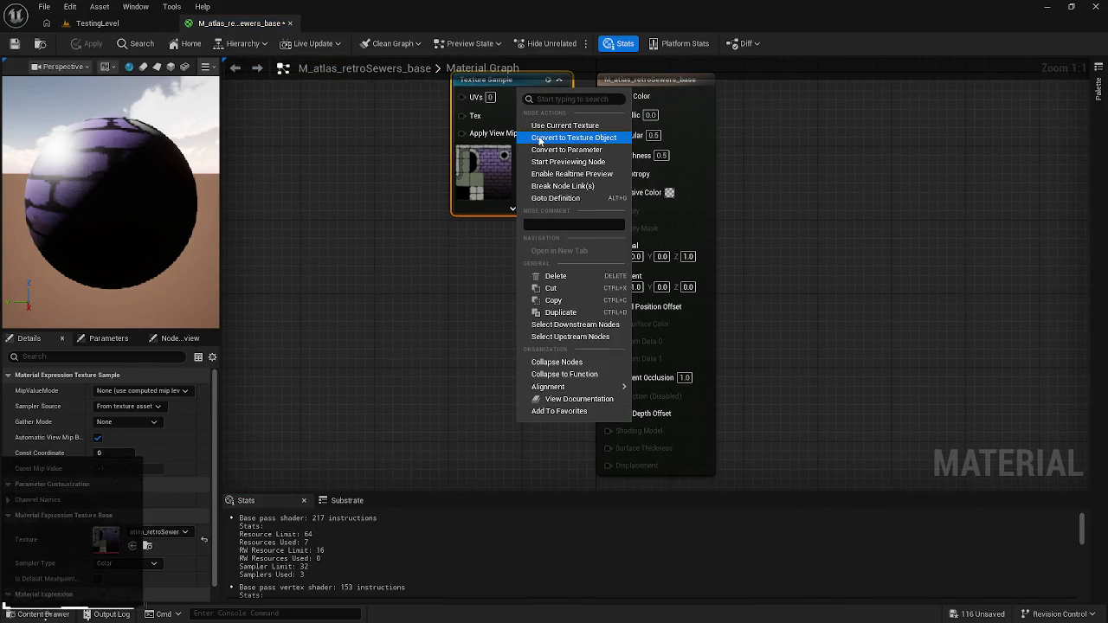
pyautogui.click(547, 153)
pyautogui.write('Variant Text')
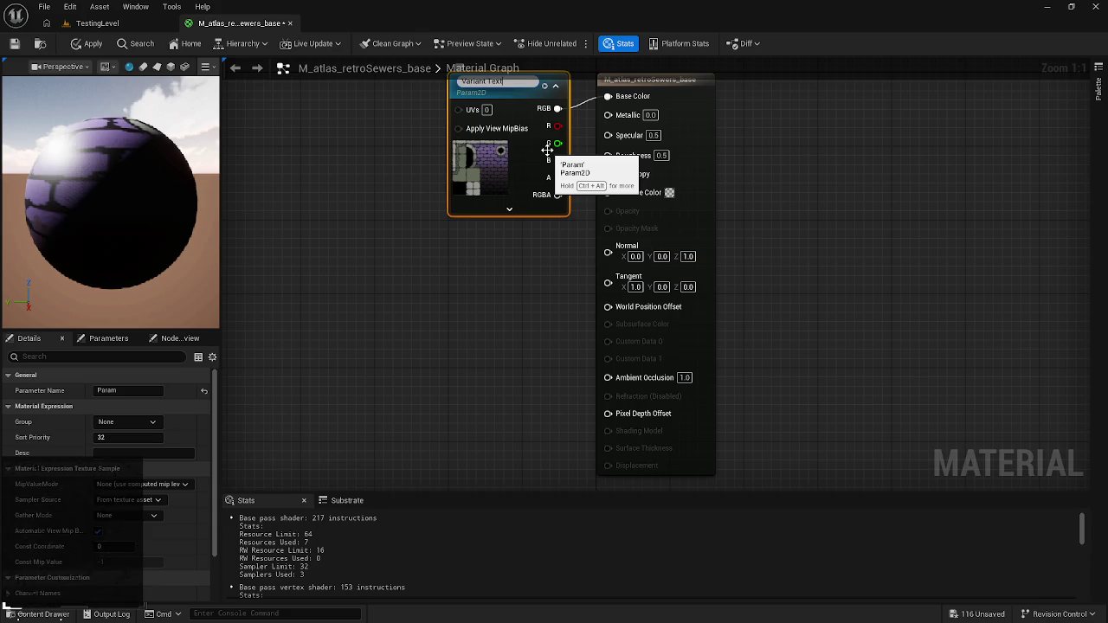
pyautogui.write('ure')
pyautogui.press('Return')
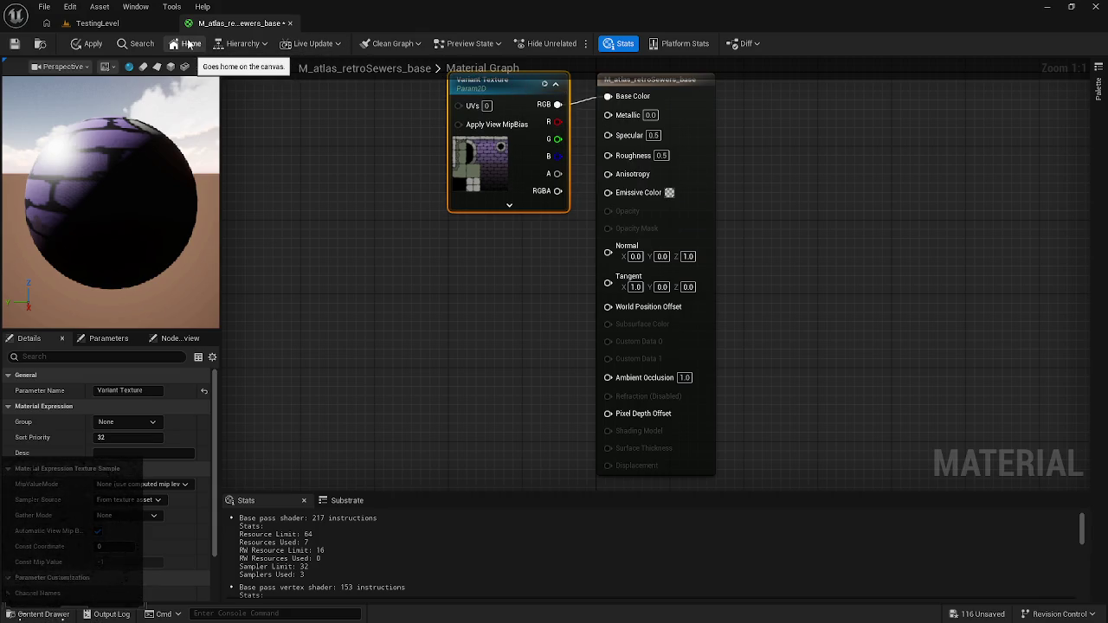
pyautogui.click(14, 44)
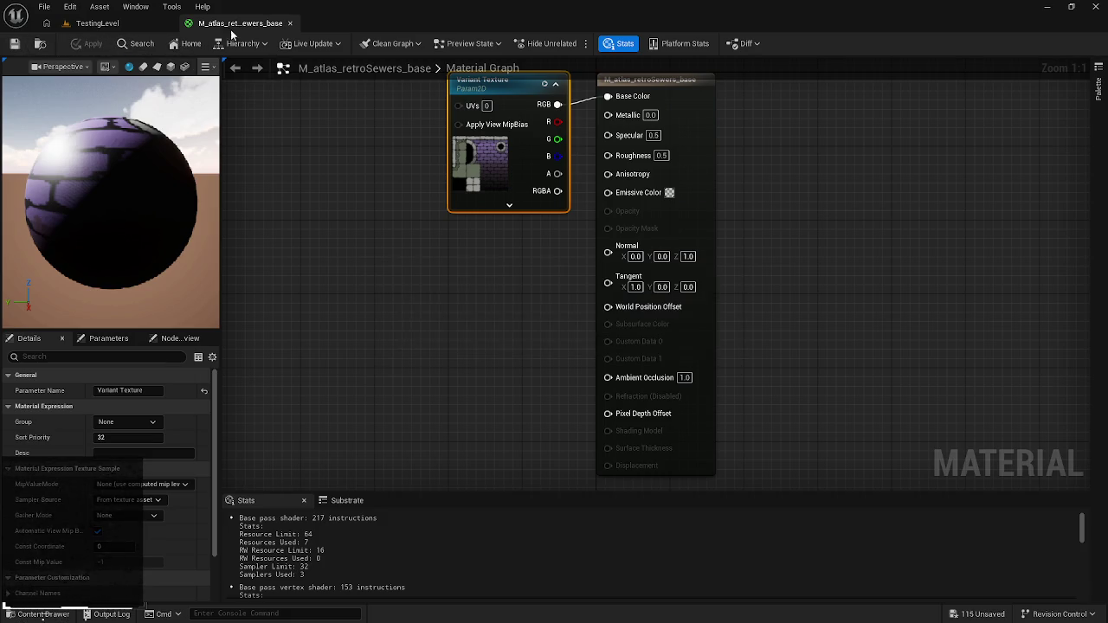
pyautogui.click(40, 43)
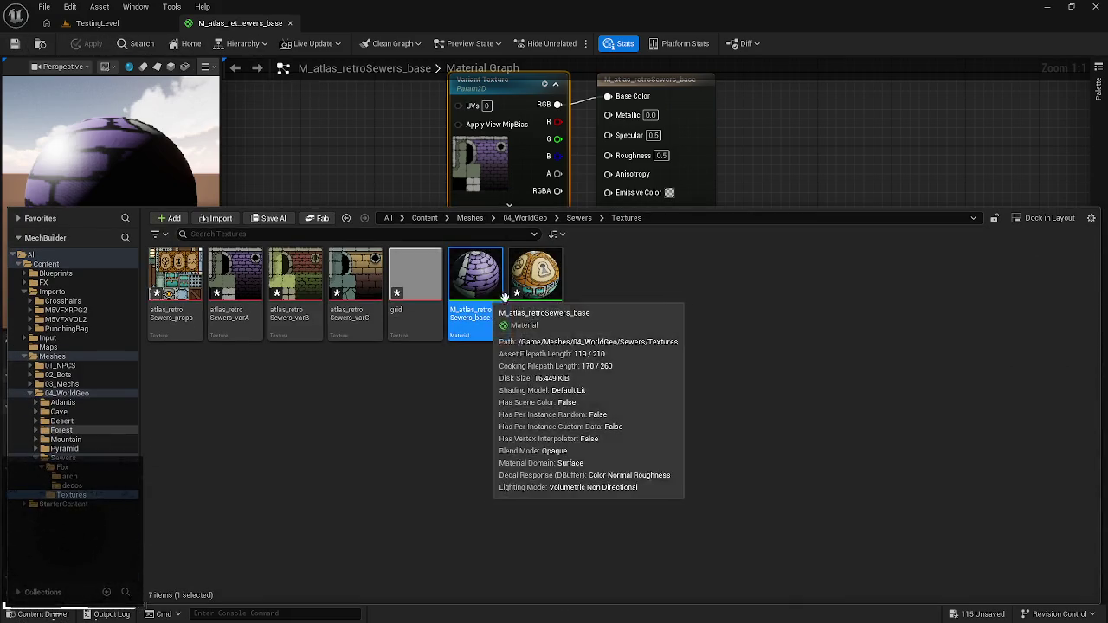
# - Create material instance MI_atlas_retroSewers_props_base from M_atlas_retroSewers_props_base
pyautogui.rightClick(538, 286)
pyautogui.click(574, 292)
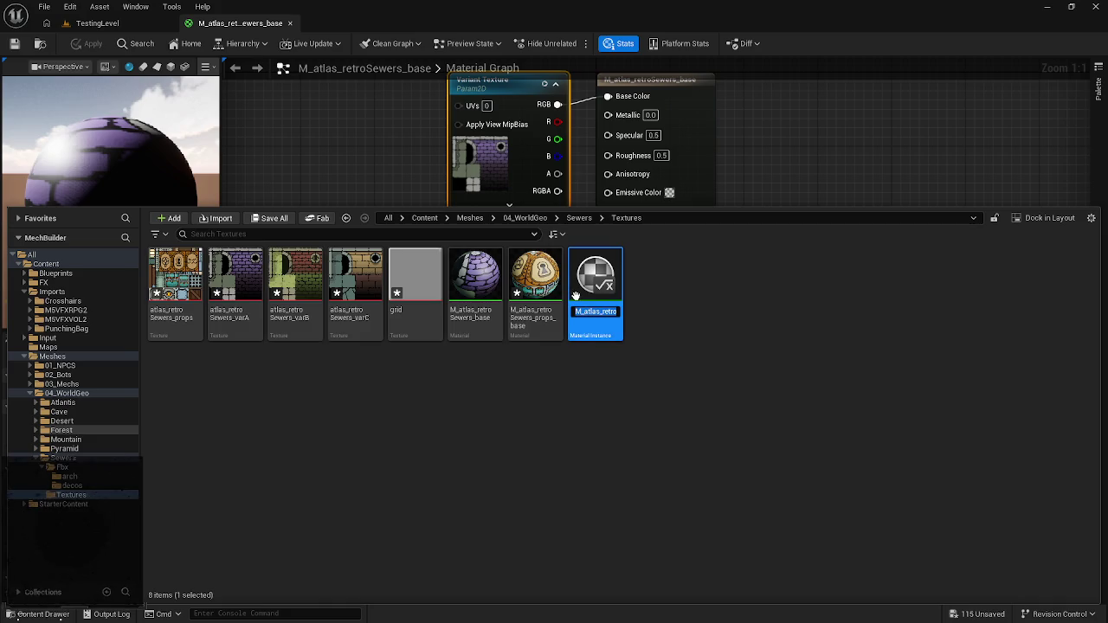
pyautogui.press('End')
pyautogui.press('BackSpace')
pyautogui.press('BackSpace')
pyautogui.press('BackSpace')
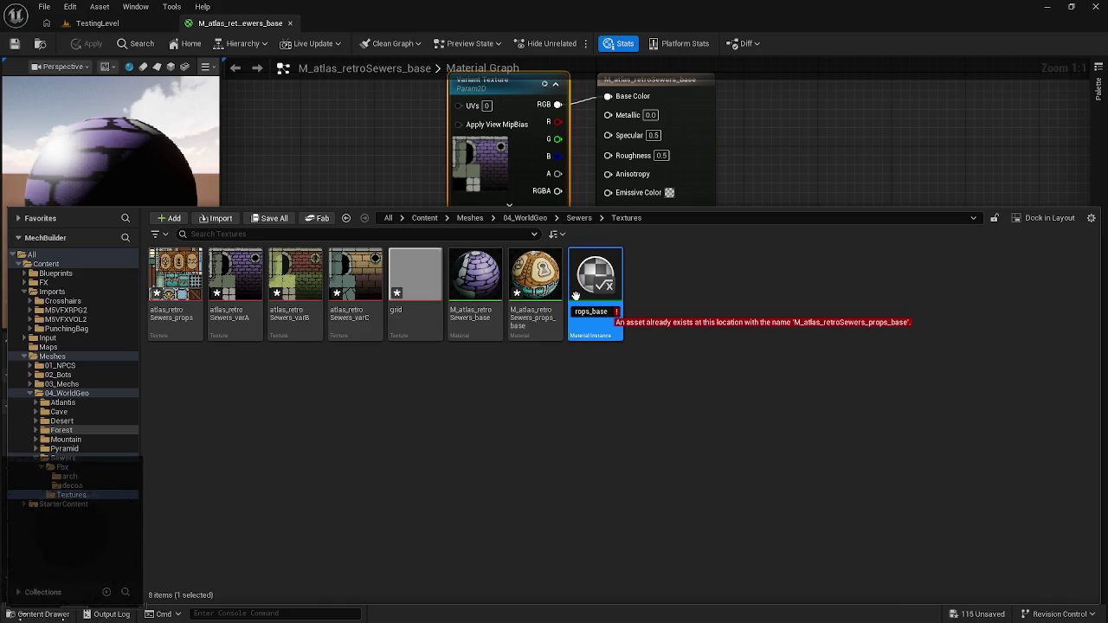
pyautogui.press('Left')
pyautogui.press('Left')
pyautogui.press('Left')
pyautogui.press('Left')
pyautogui.press('Left')
pyautogui.press('Left')
pyautogui.write('I')
pyautogui.press('Return')
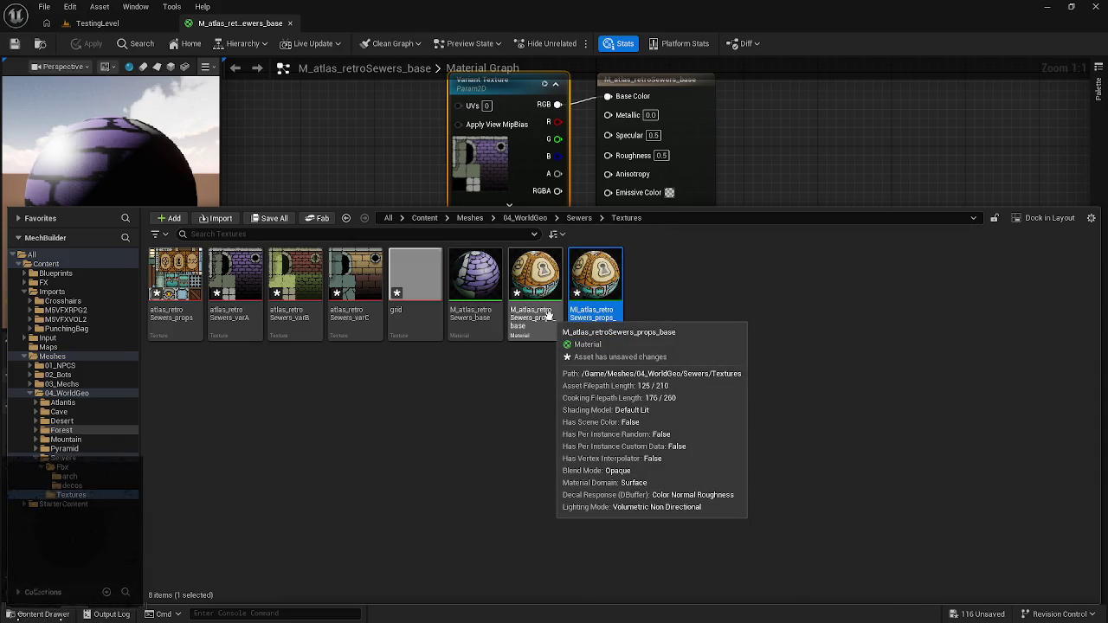
# - Create a second instance named MI_atlas_retroSewers_props_A, save all, and open it
pyautogui.rightClick(548, 317)
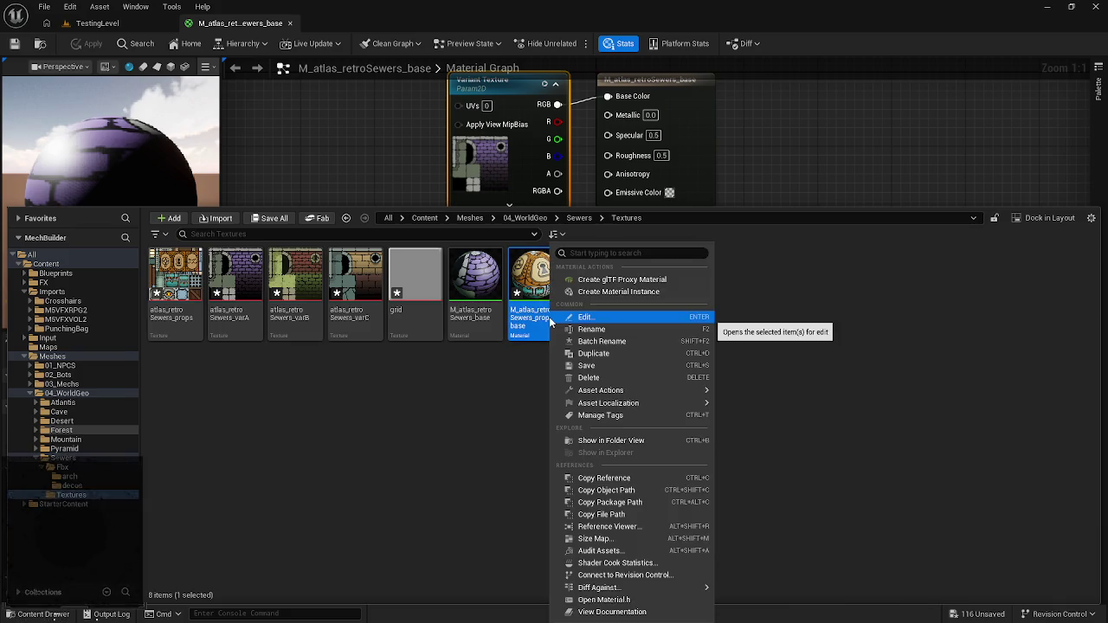
pyautogui.click(593, 294)
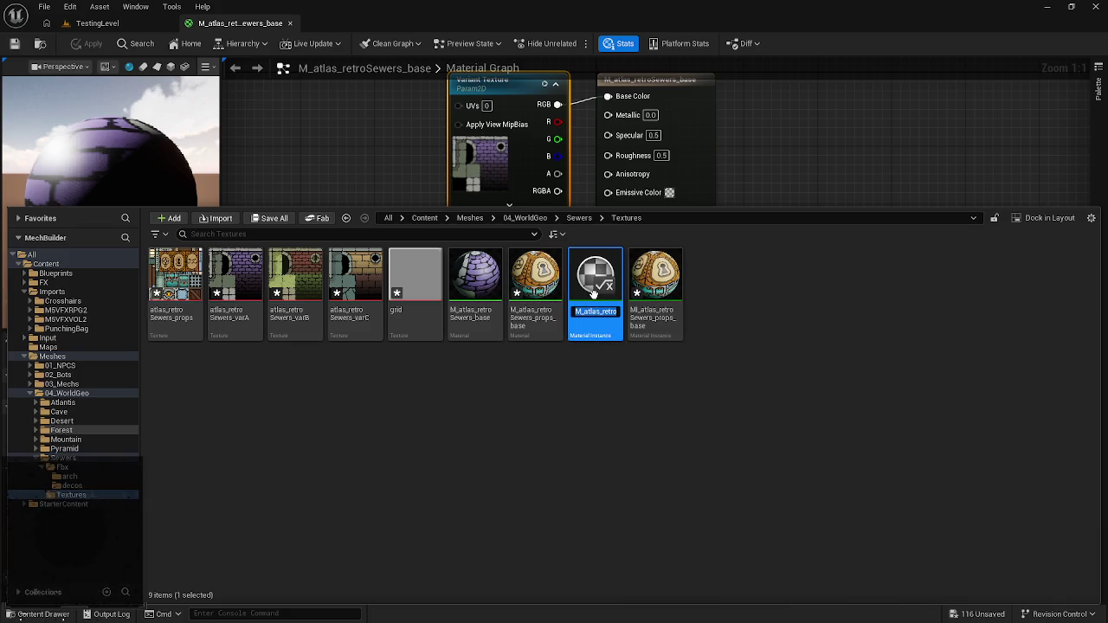
pyautogui.press('End')
pyautogui.press('BackSpace')
pyautogui.press('BackSpace')
pyautogui.press('BackSpace')
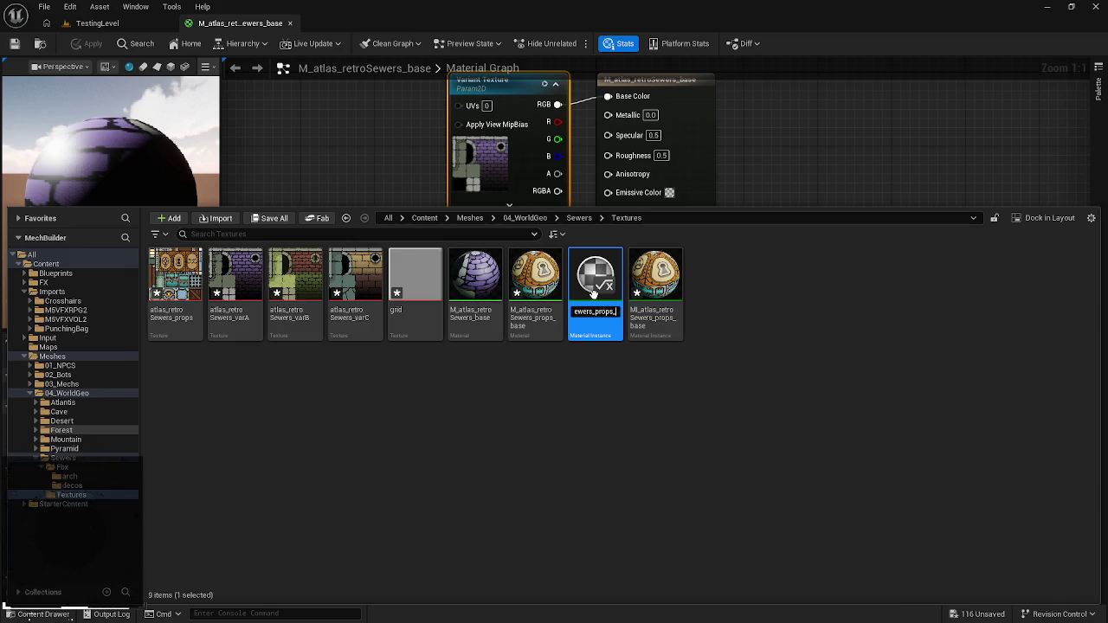
pyautogui.write('A')
pyautogui.press('Home')
pyautogui.press('Return')
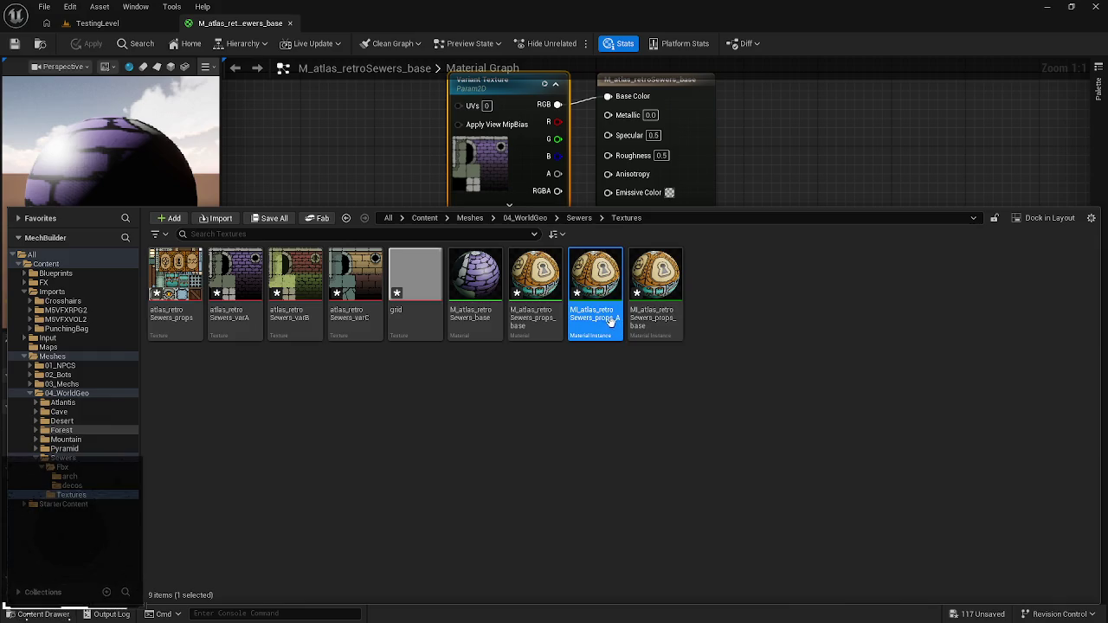
pyautogui.hotkey('ctrl', 'shift', 's')
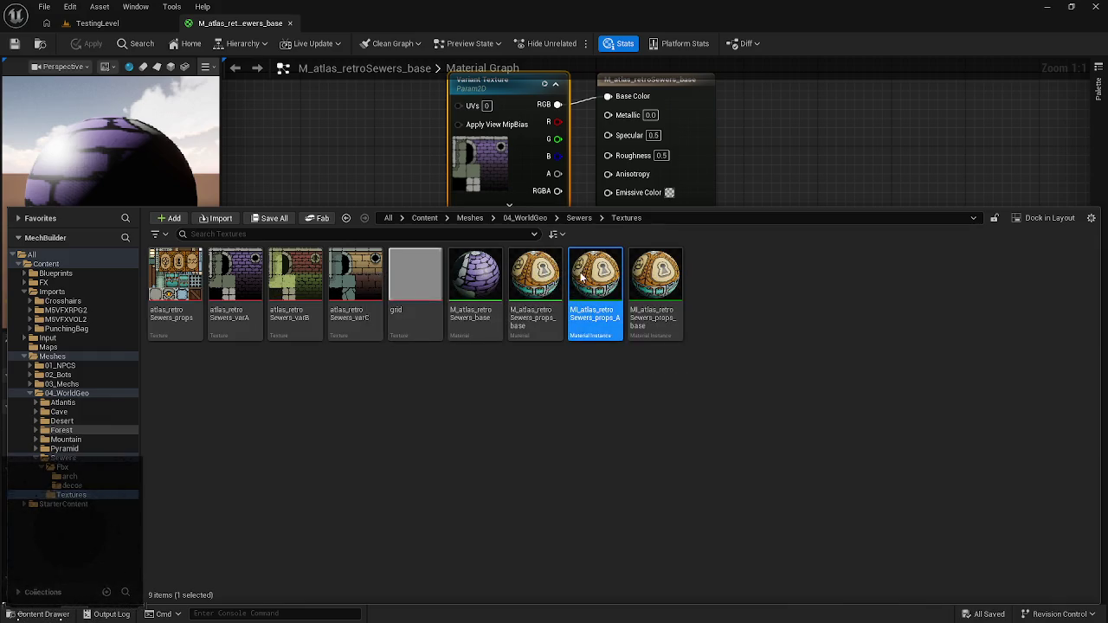
pyautogui.doubleClick(580, 277)
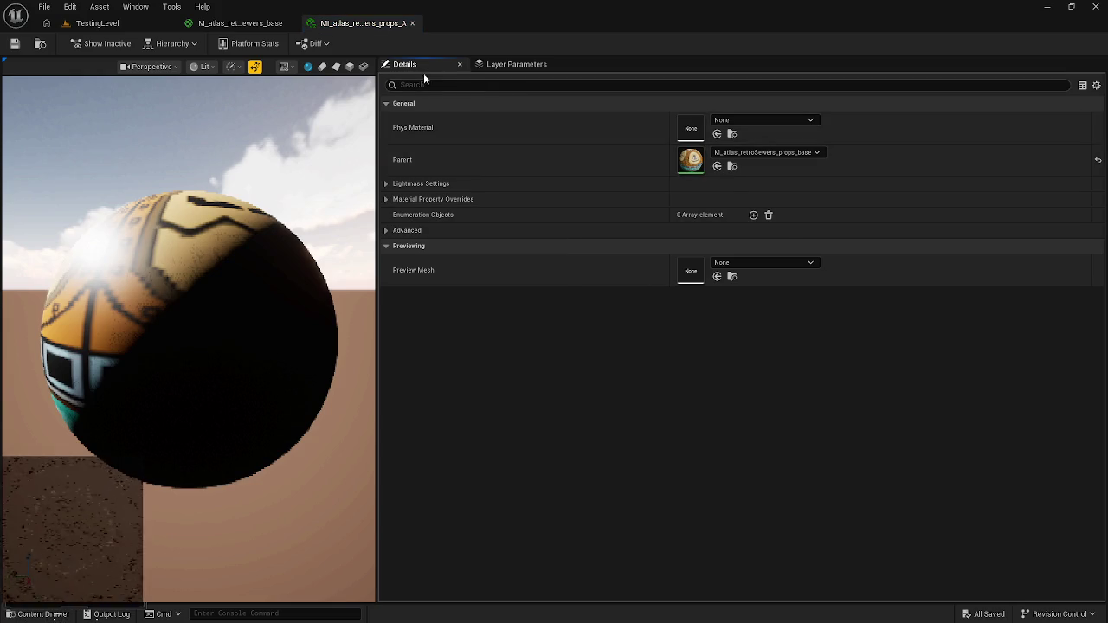
# - Review the instance's layer parameters and the base material graph, then return to the props A instance
pyautogui.click(535, 63)
pyautogui.click(430, 61)
pyautogui.click(236, 23)
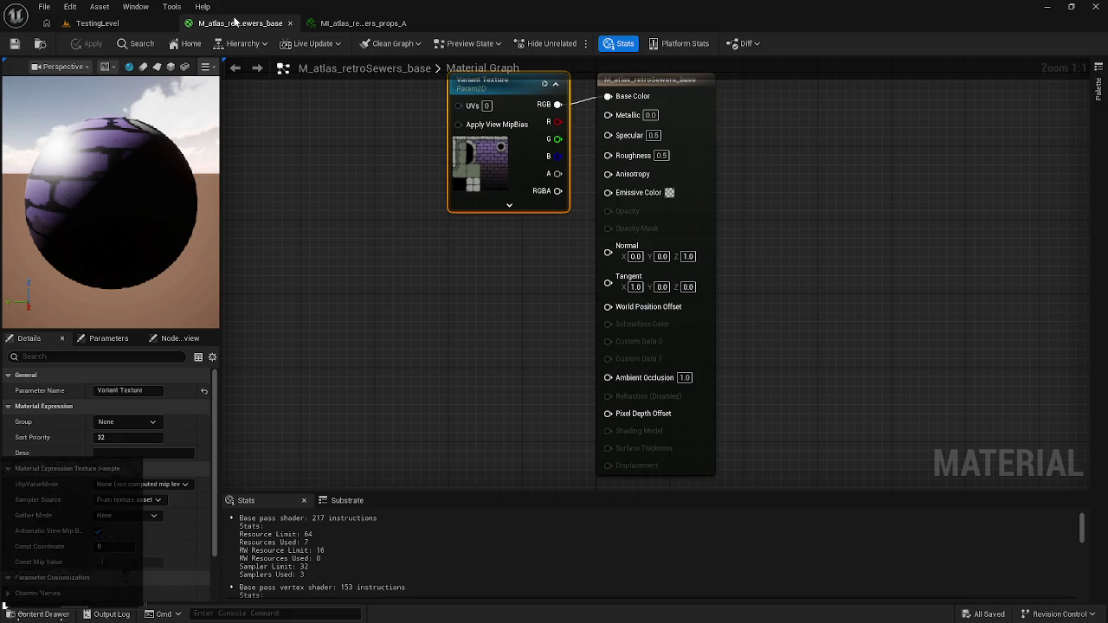
pyautogui.rightClick(518, 90)
pyautogui.click(414, 140)
pyautogui.click(363, 23)
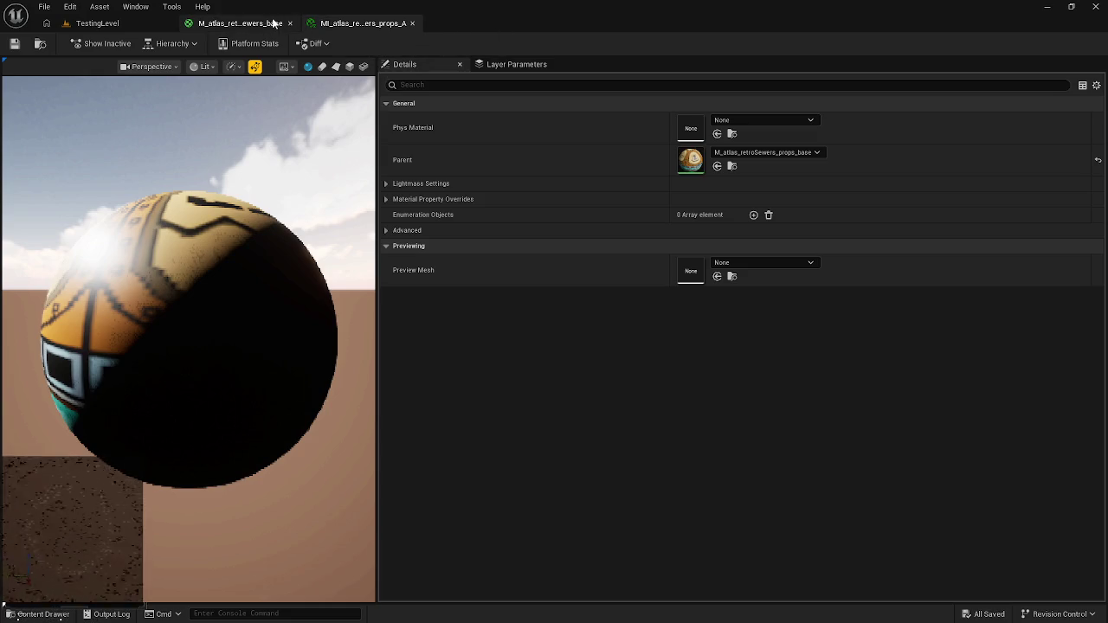
# - Force-delete MI_atlas_retroSewers_props_A from the Sewers Textures folder
pyautogui.hotkey('ctrl', 'space')
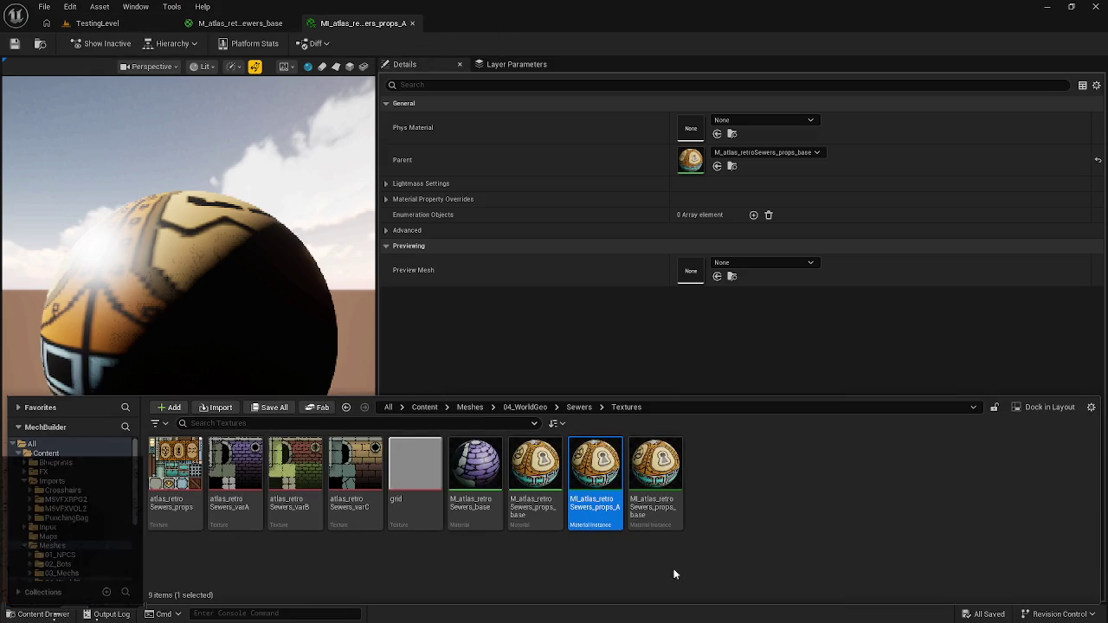
pyautogui.moveTo(604, 528)
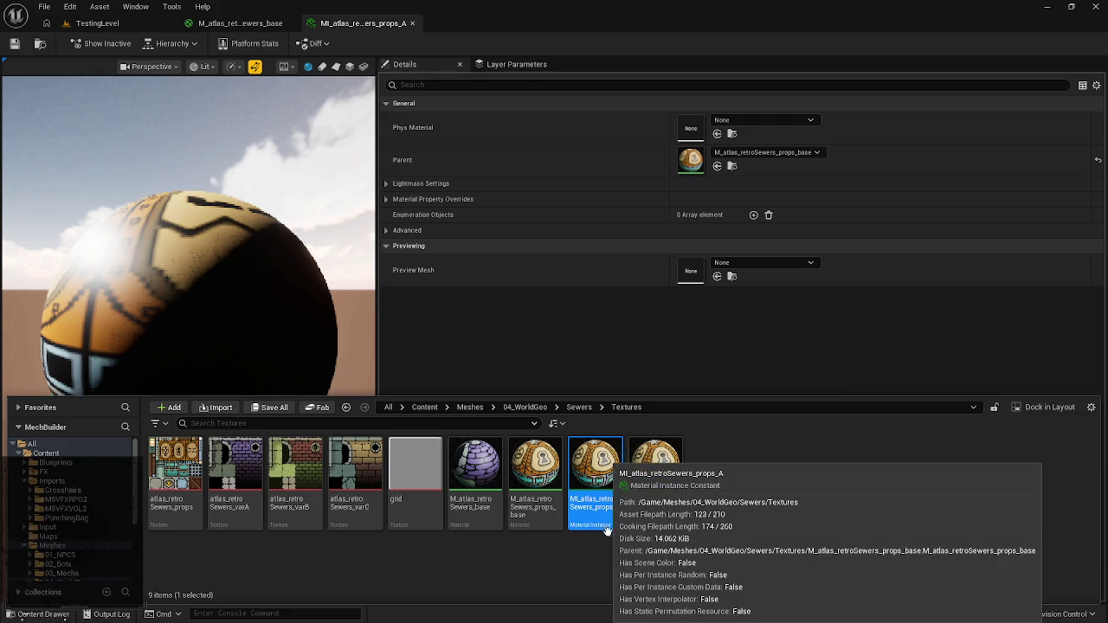
pyautogui.moveTo(655, 522)
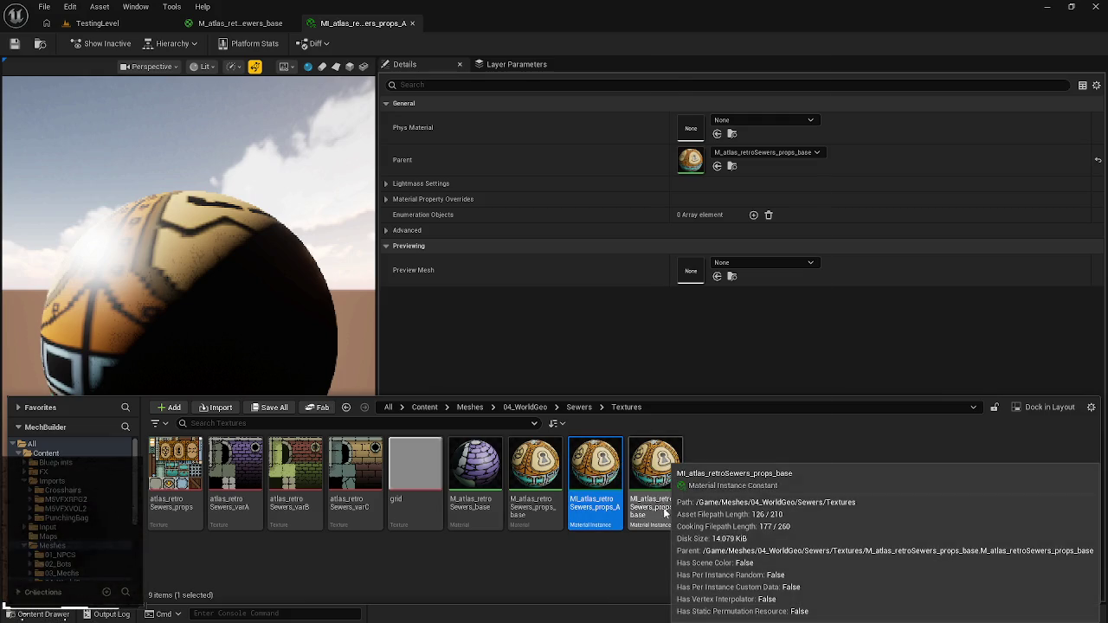
pyautogui.rightClick(664, 514)
pyautogui.click(659, 551)
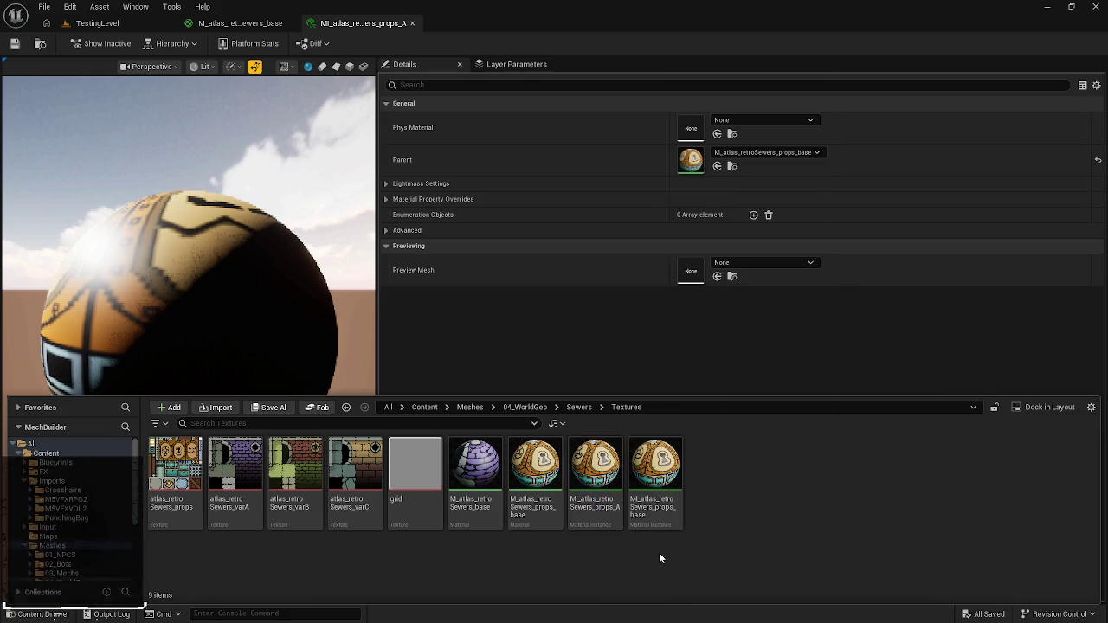
pyautogui.rightClick(608, 514)
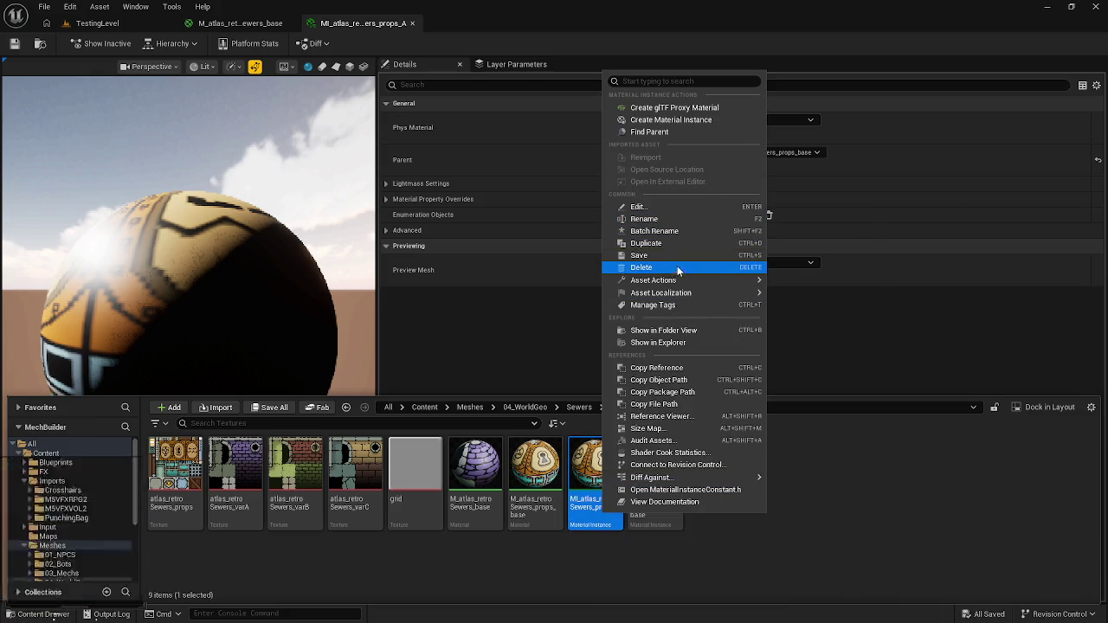
pyautogui.click(678, 268)
pyautogui.click(490, 505)
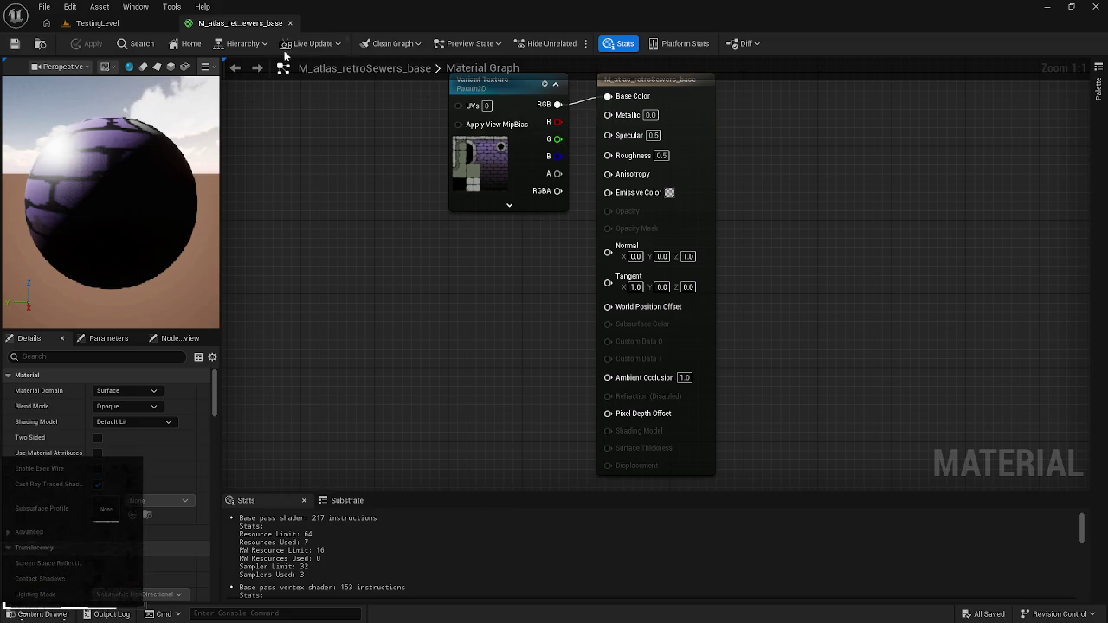
# - Create a material instance of M_atlas_retroSewers_base with an 'A' name suffix, and save the base material
pyautogui.hotkey('ctrl', 'space')
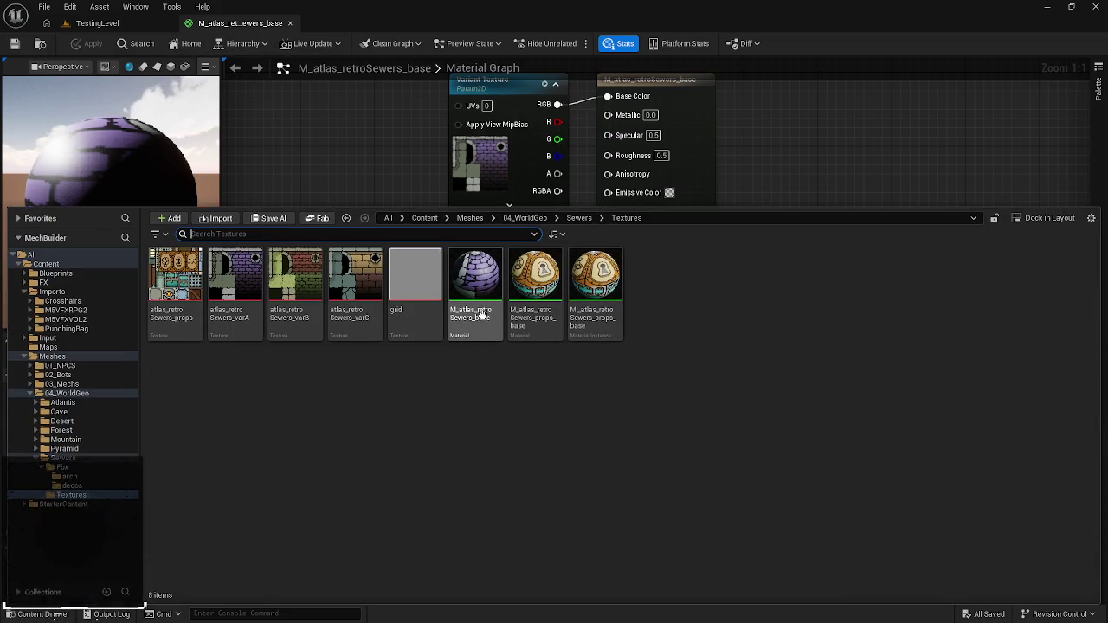
pyautogui.rightClick(478, 317)
pyautogui.click(530, 292)
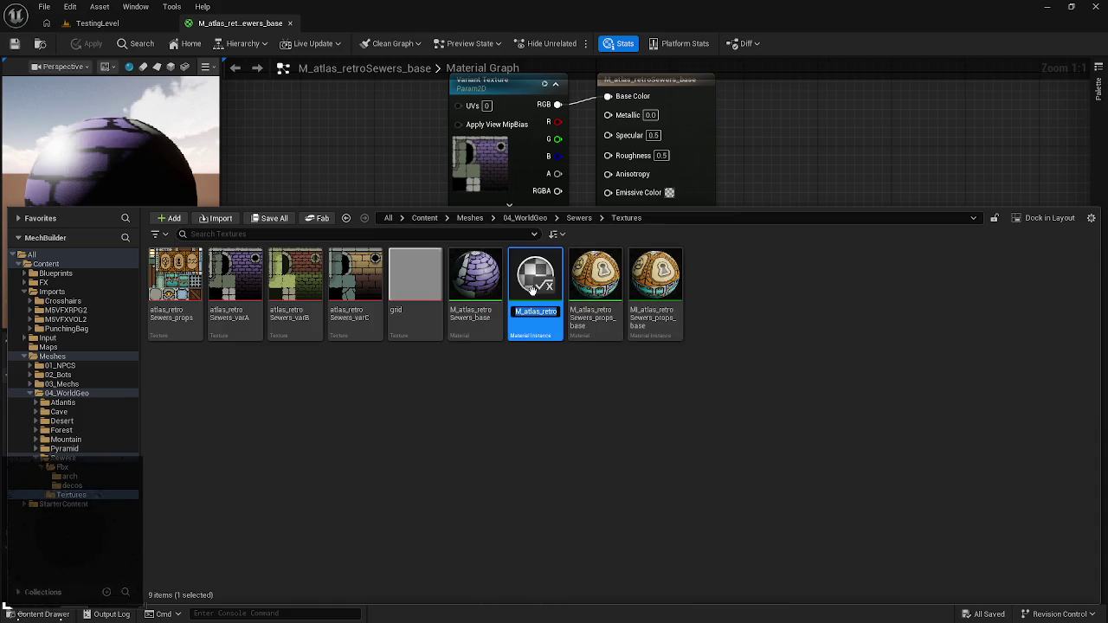
pyautogui.press('End')
pyautogui.press('BackSpace')
pyautogui.press('BackSpace')
pyautogui.press('BackSpace')
pyautogui.write('A')
pyautogui.press('Home')
pyautogui.press('Return')
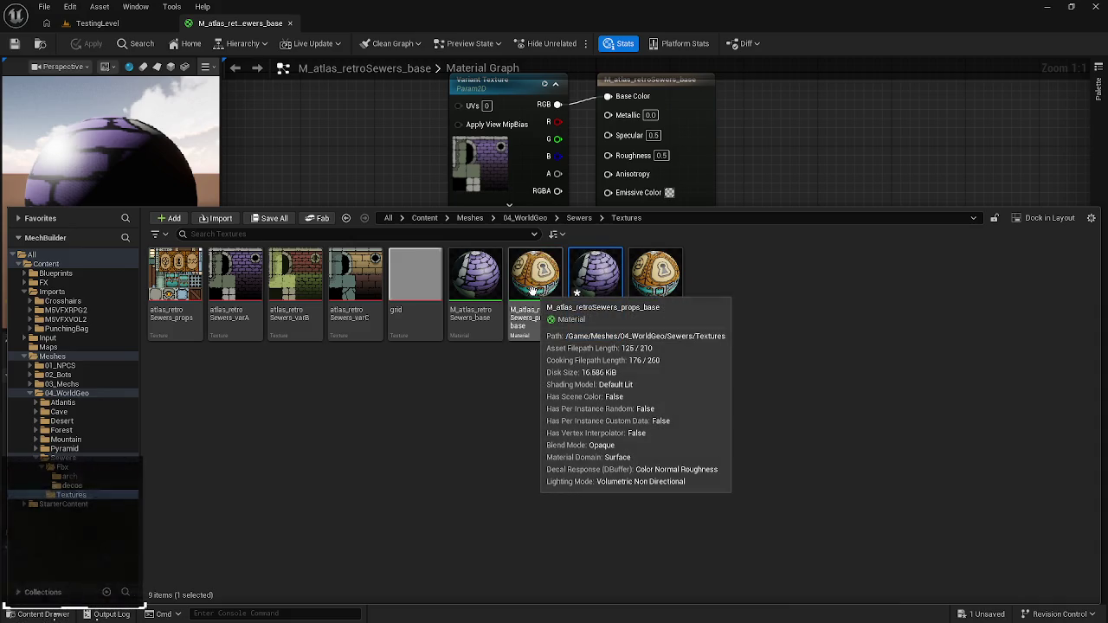
pyautogui.hotkey('ctrl', 's')
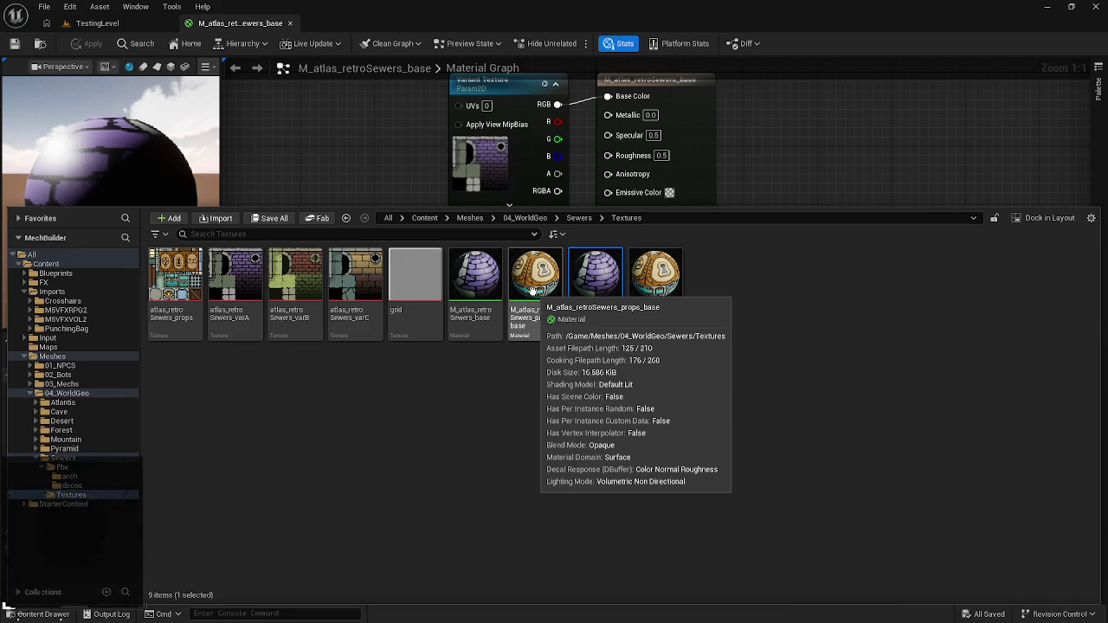
# - Delete the decos atlas_retroSewers_props, redirect its references to MI_atlas_retroSewers_A, and save the meshes
pyautogui.click(90, 486)
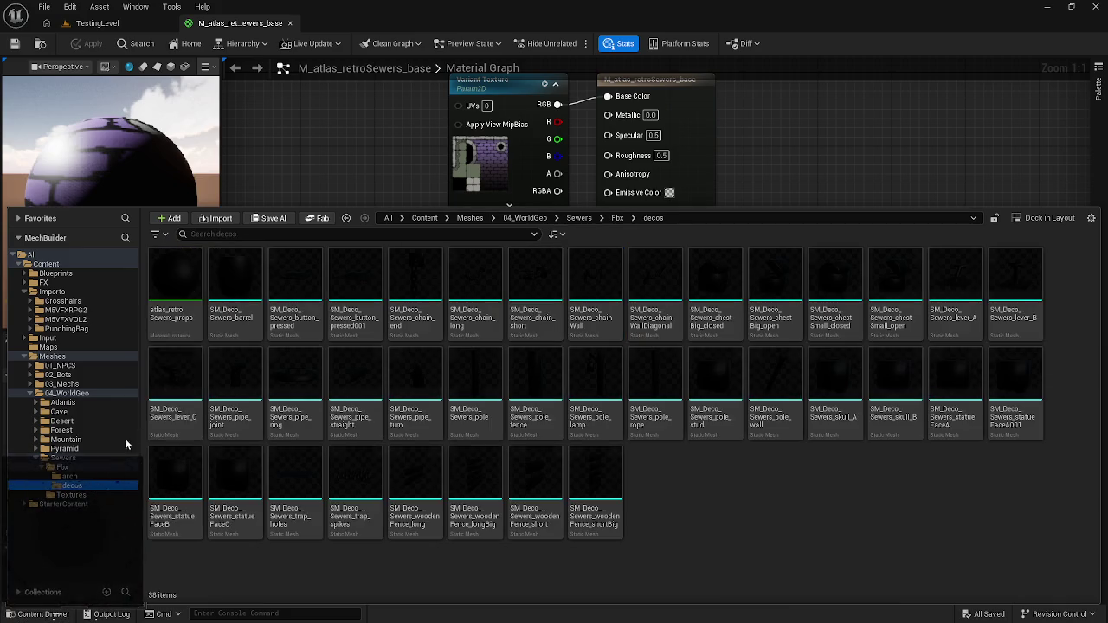
pyautogui.rightClick(179, 280)
pyautogui.click(239, 378)
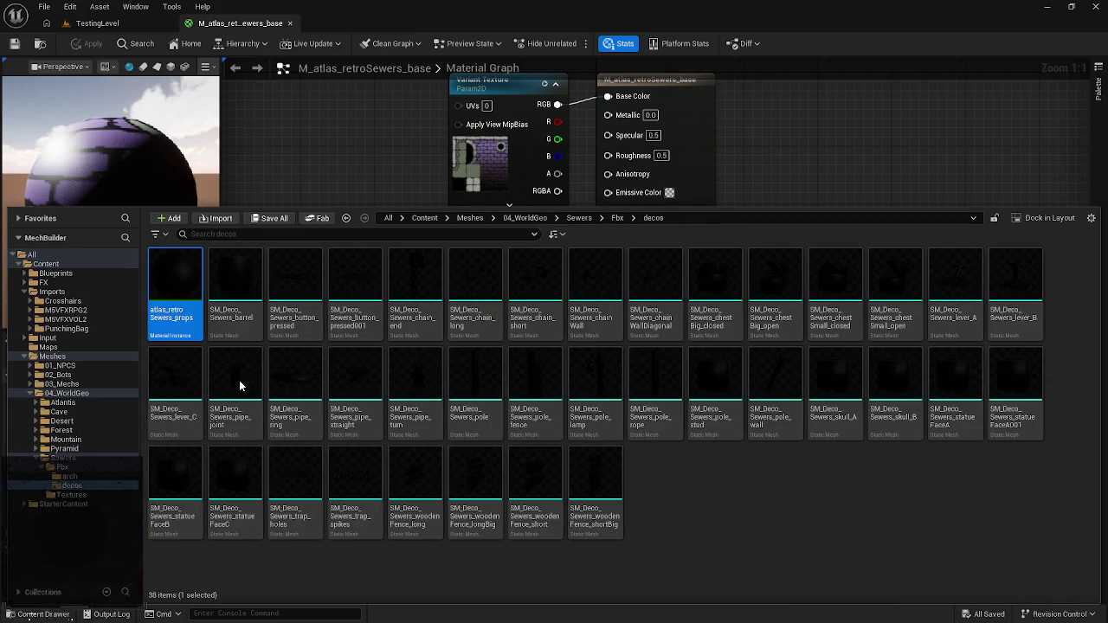
pyautogui.click(466, 483)
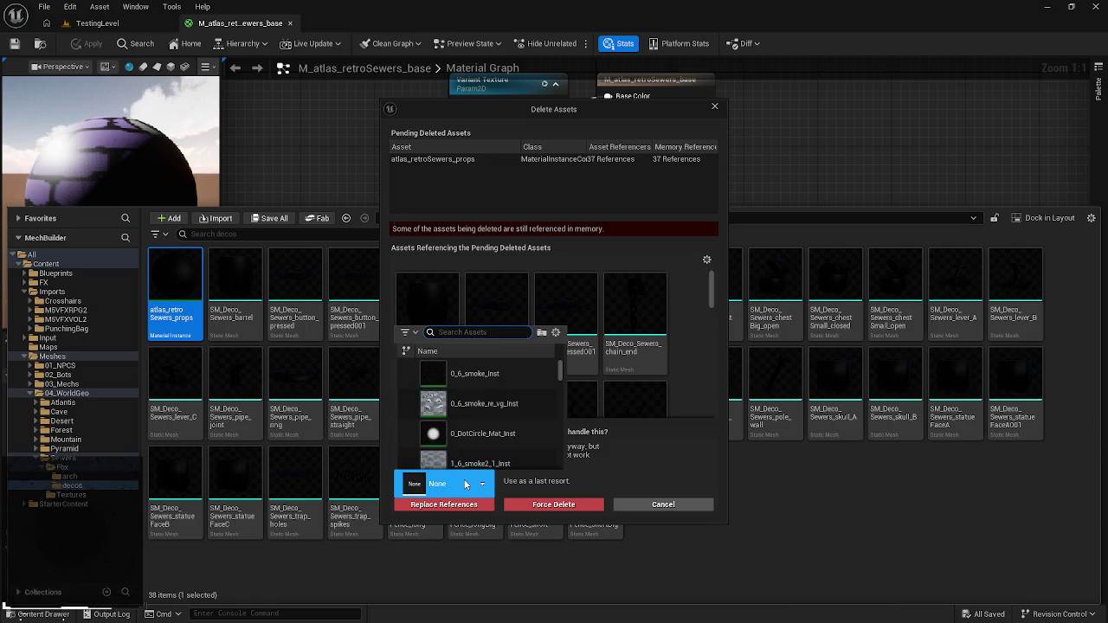
pyautogui.write('sewer')
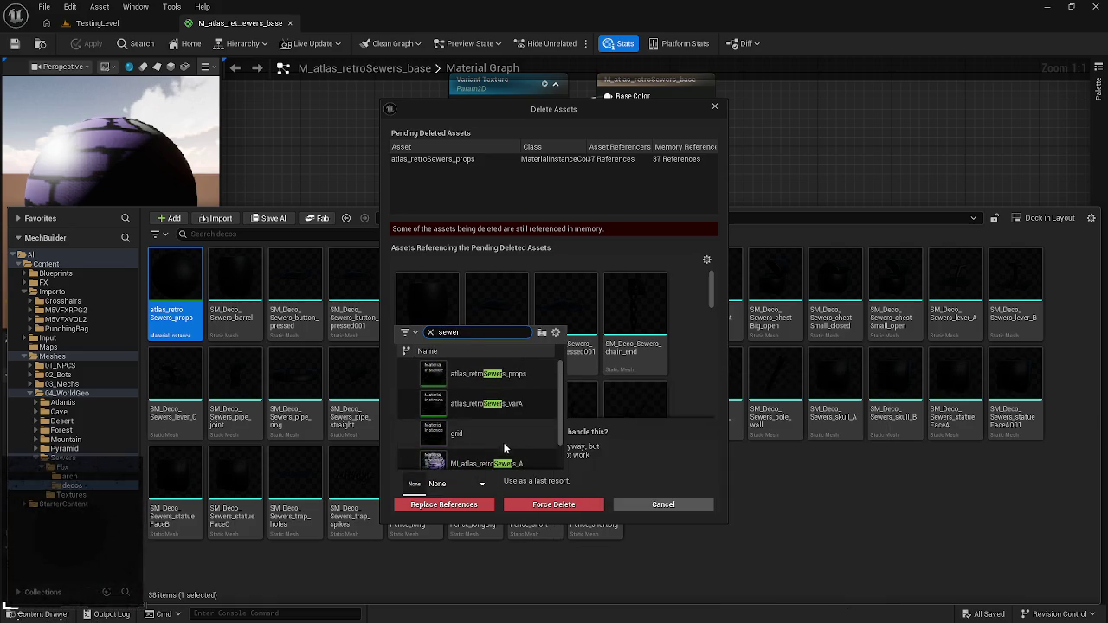
pyautogui.click(489, 463)
pyautogui.click(453, 504)
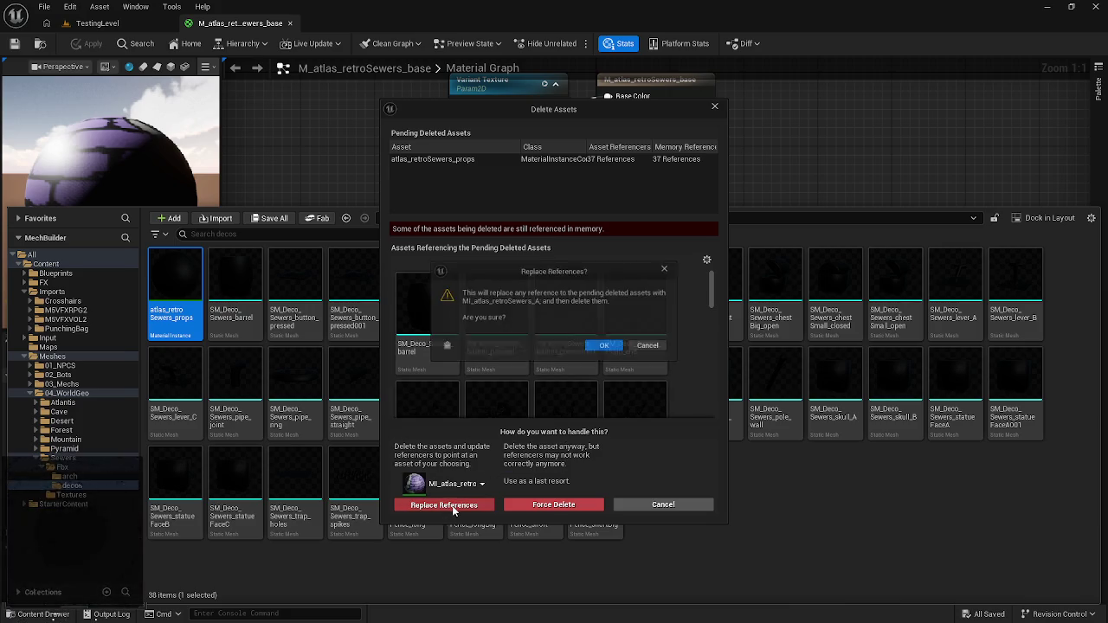
pyautogui.click(607, 348)
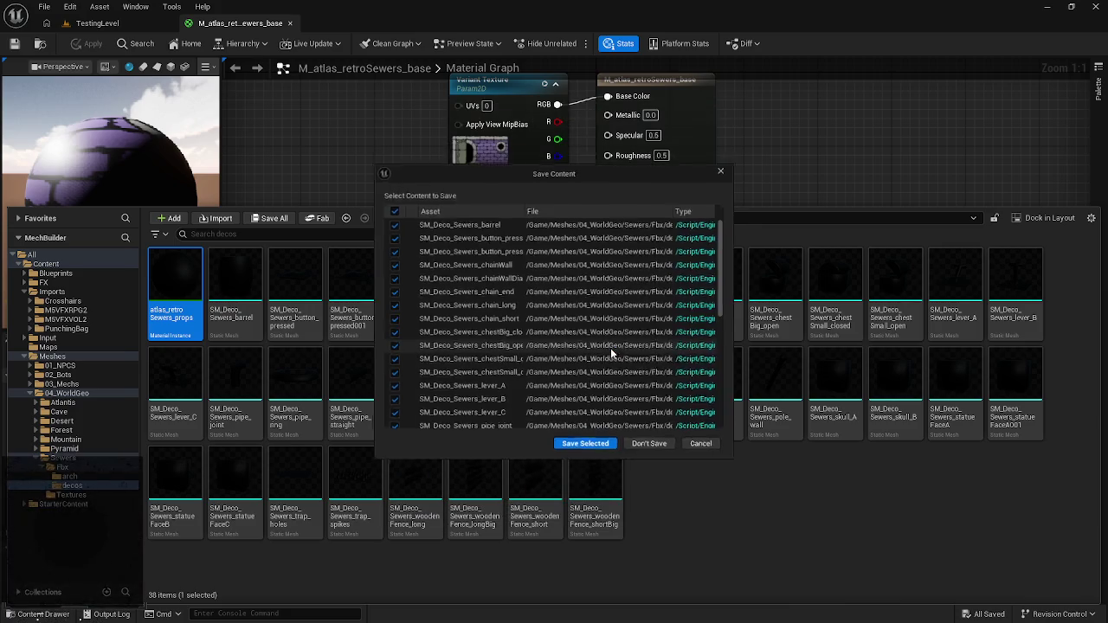
pyautogui.click(574, 447)
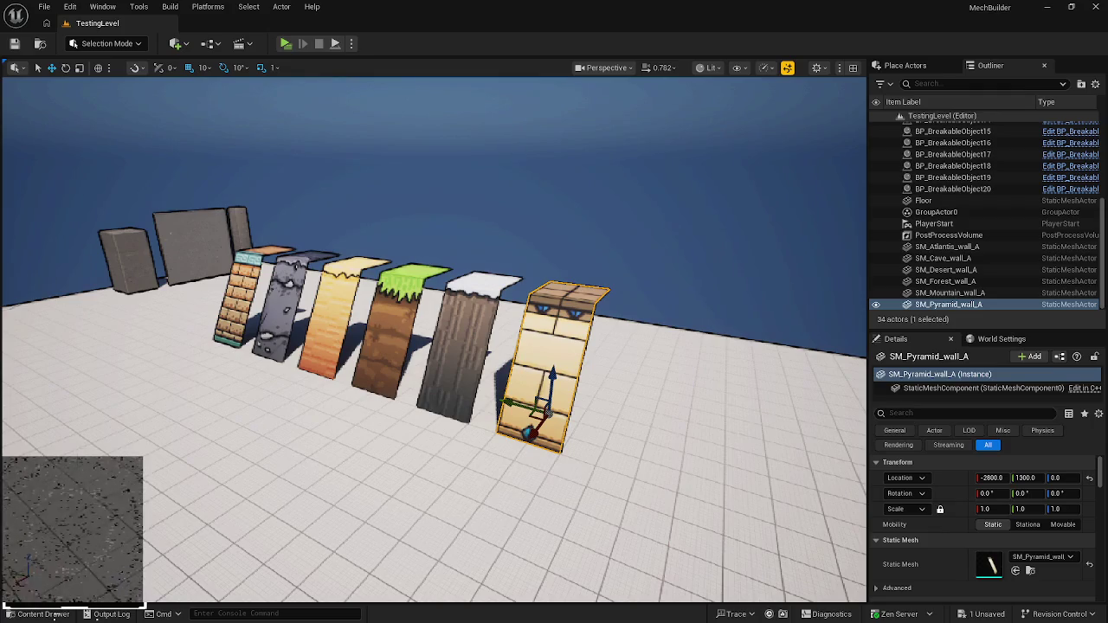
pyautogui.click(34, 613)
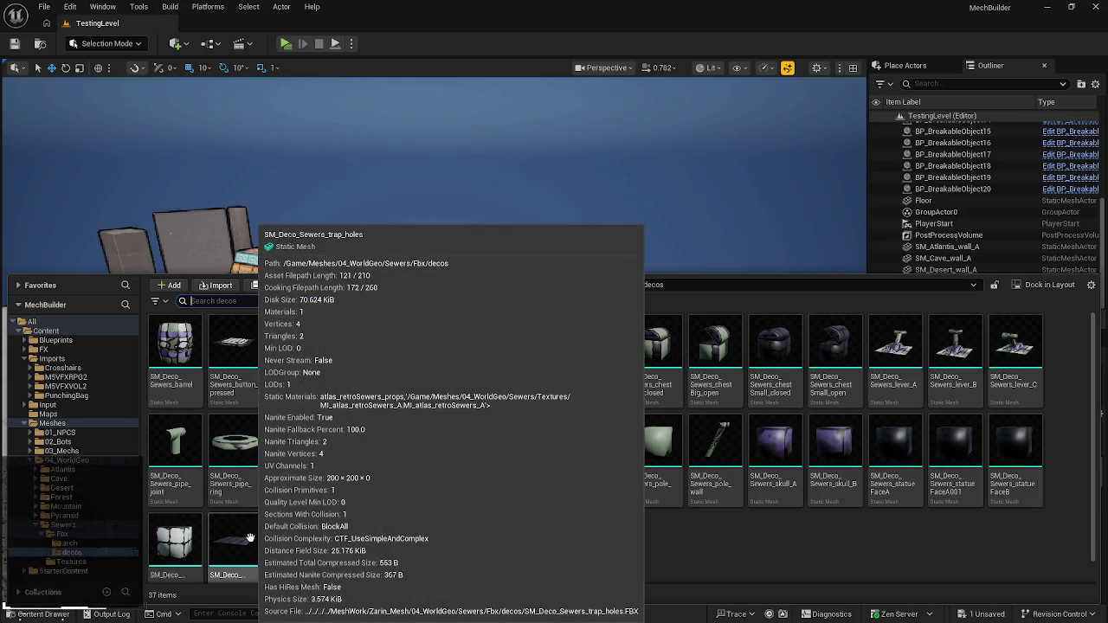
# - Dismiss the asset browser menu and show the Sewers Fbx arch folder
pyautogui.rightClick(727, 530)
pyautogui.click(657, 557)
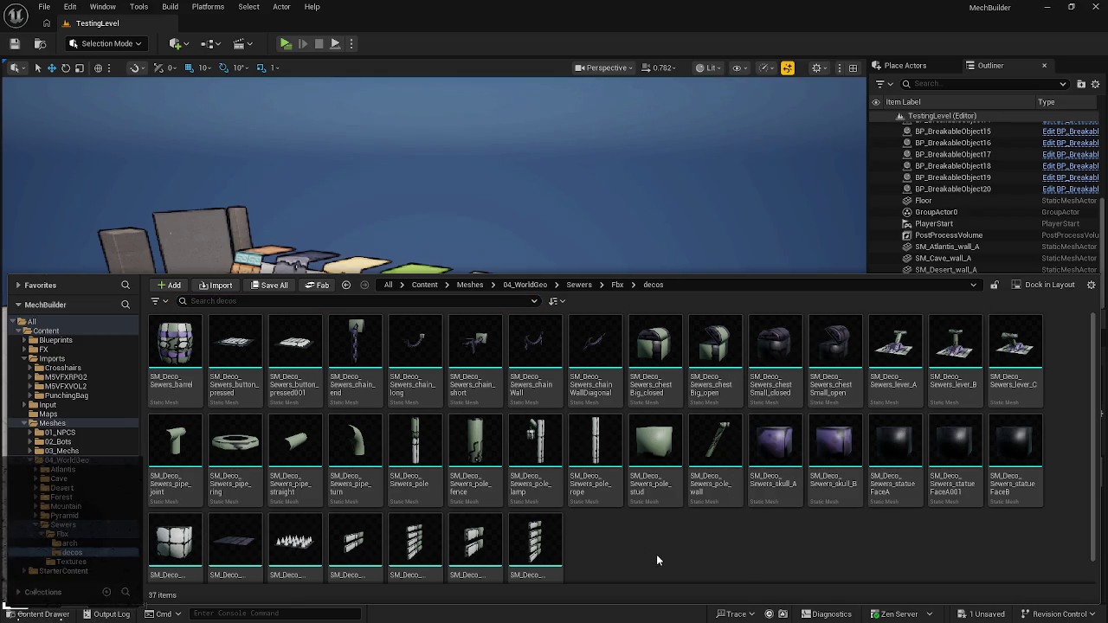
pyautogui.click(80, 543)
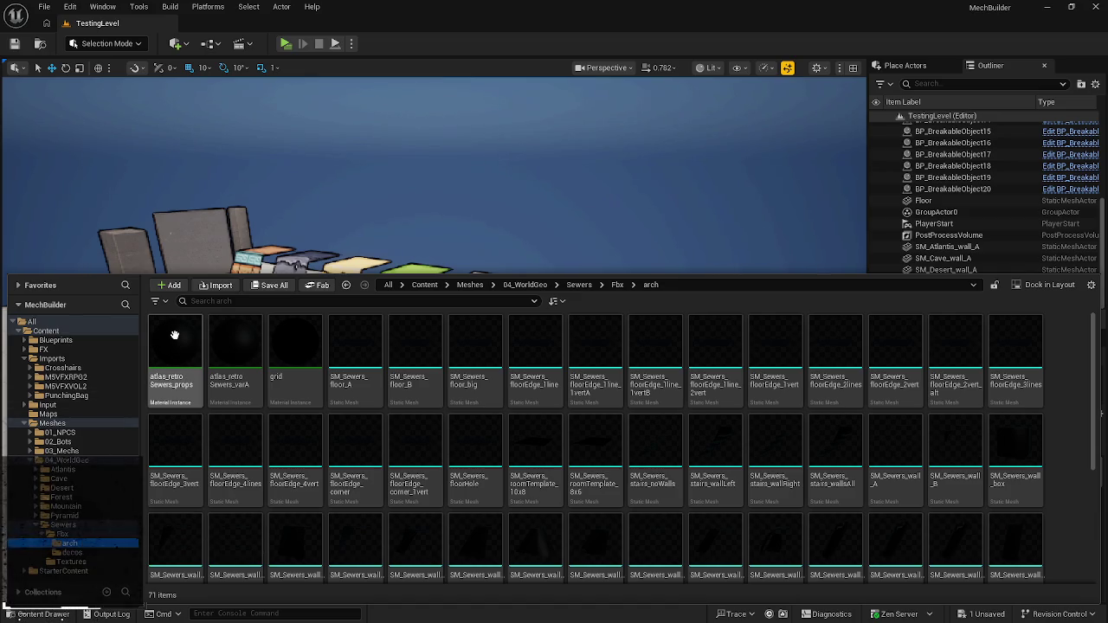
# - Delete the arch atlas_retroSewers_props, point its three door meshes to a 'sewers' material instance, and save
pyautogui.moveTo(178, 344)
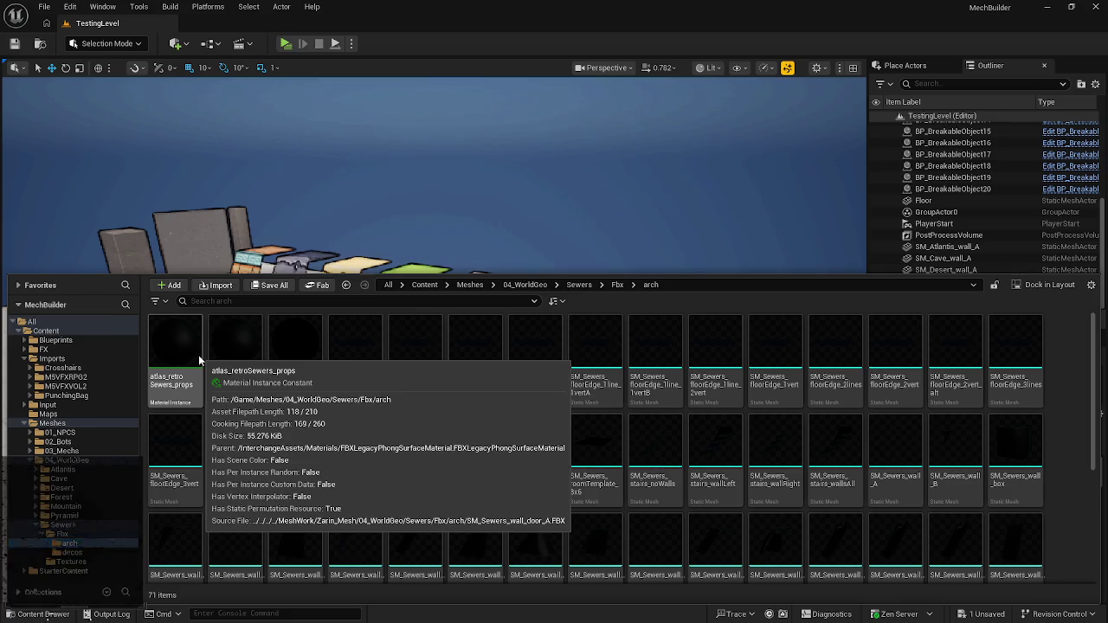
pyautogui.rightClick(198, 355)
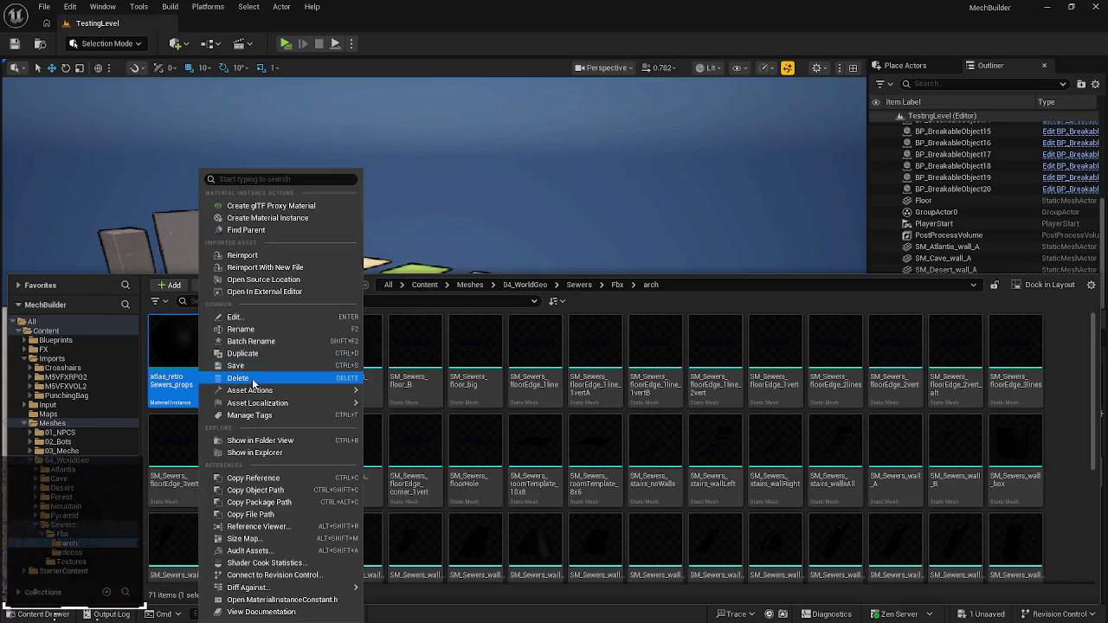
pyautogui.click(252, 380)
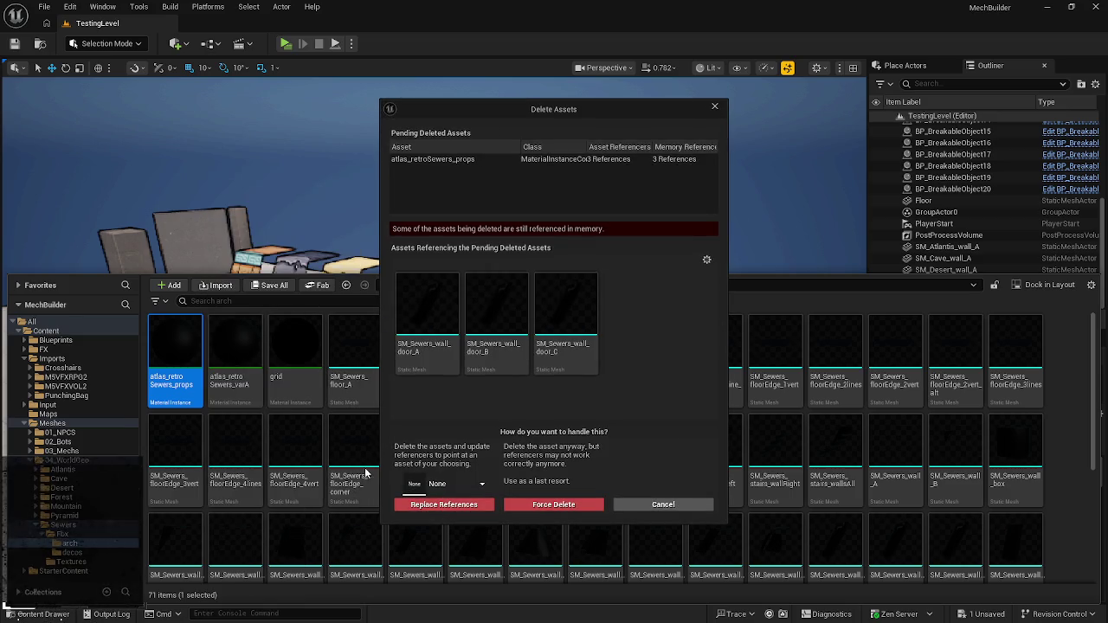
pyautogui.click(457, 483)
pyautogui.scroll(-3, 477, 435)
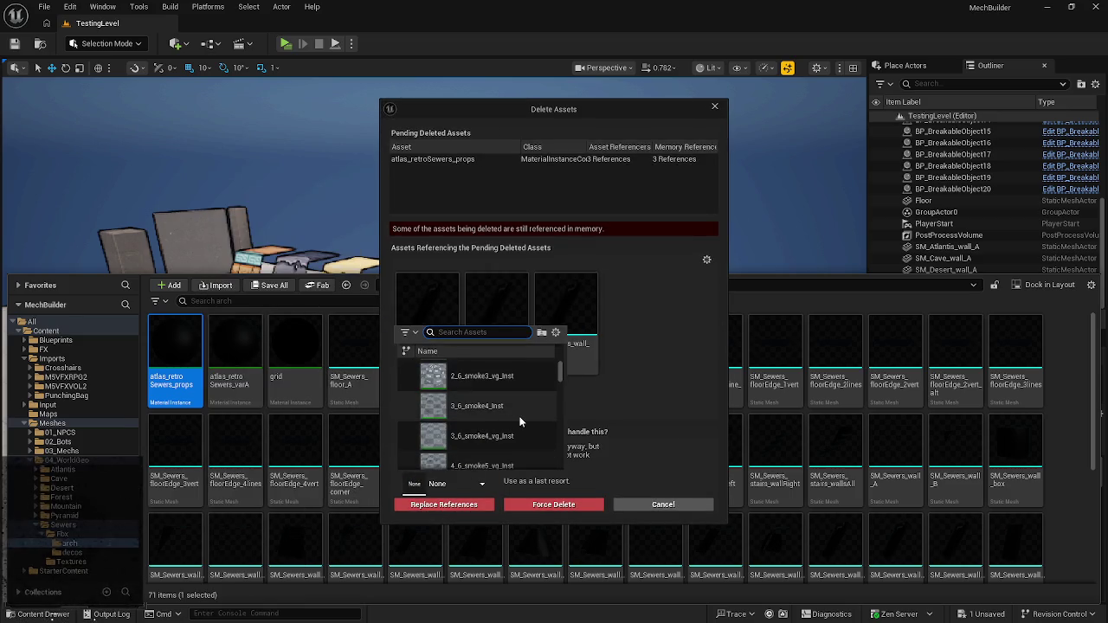
pyautogui.write('sewersa')
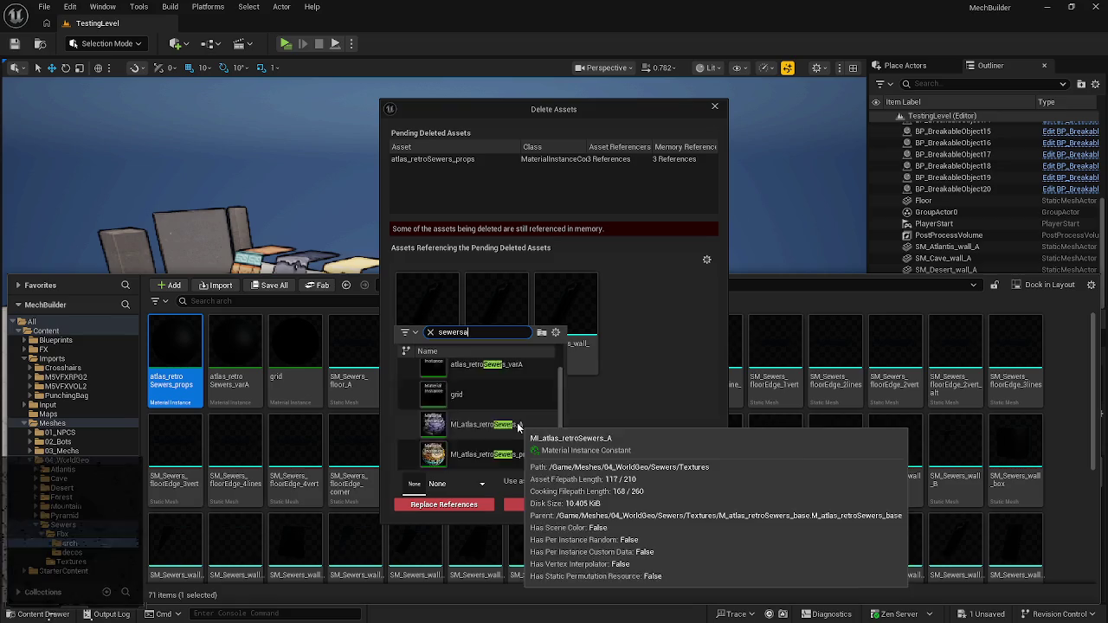
pyautogui.press('BackSpace')
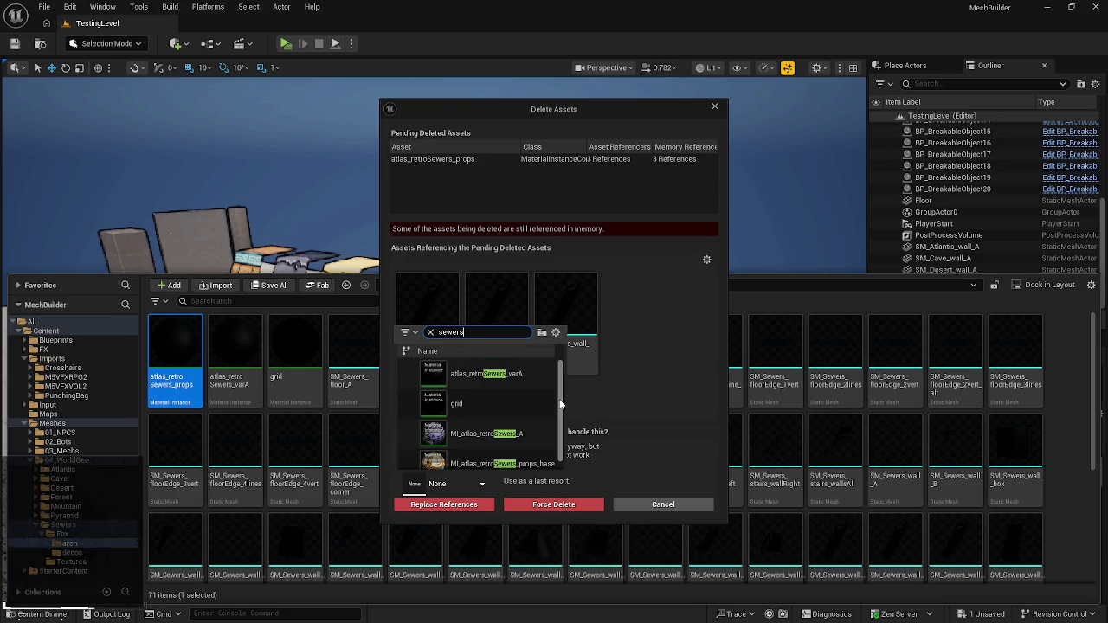
pyautogui.click(520, 464)
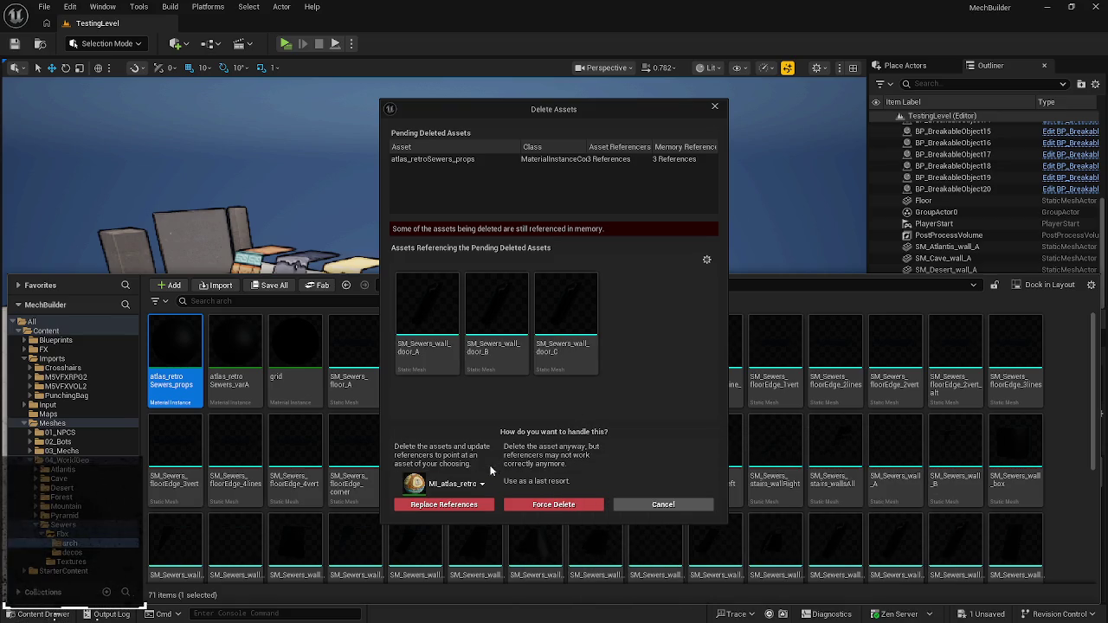
pyautogui.click(448, 506)
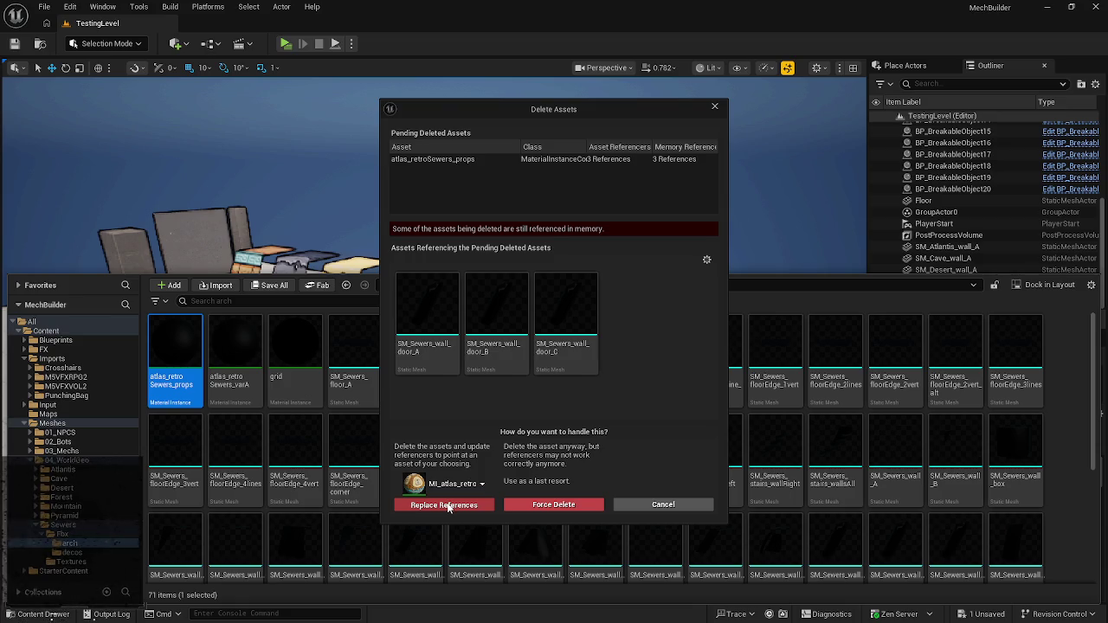
pyautogui.click(449, 505)
pyautogui.click(608, 346)
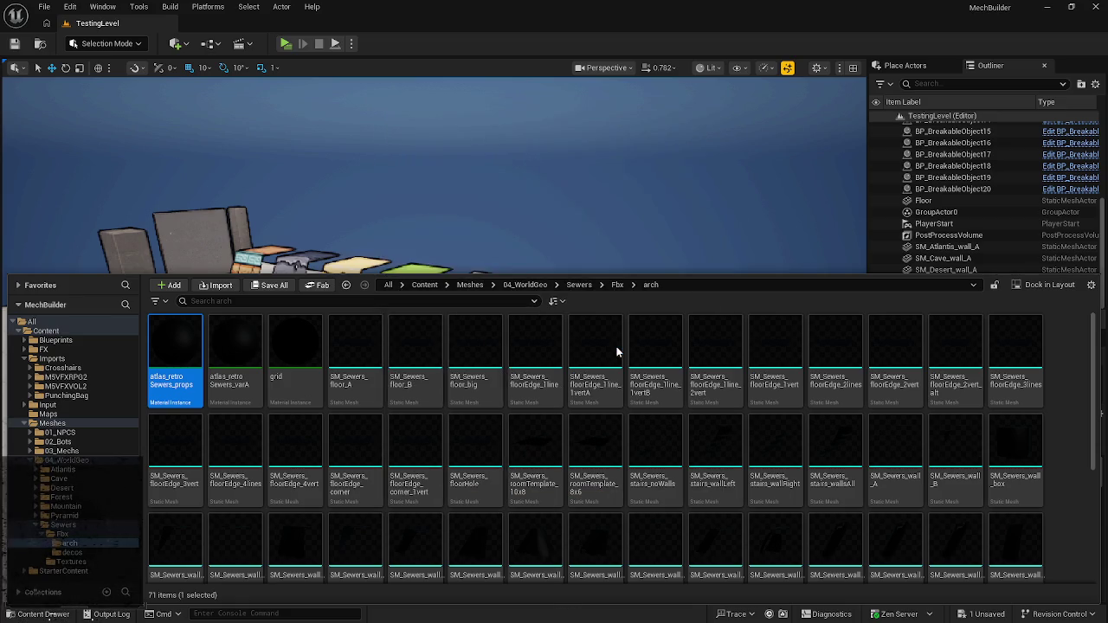
pyautogui.click(585, 449)
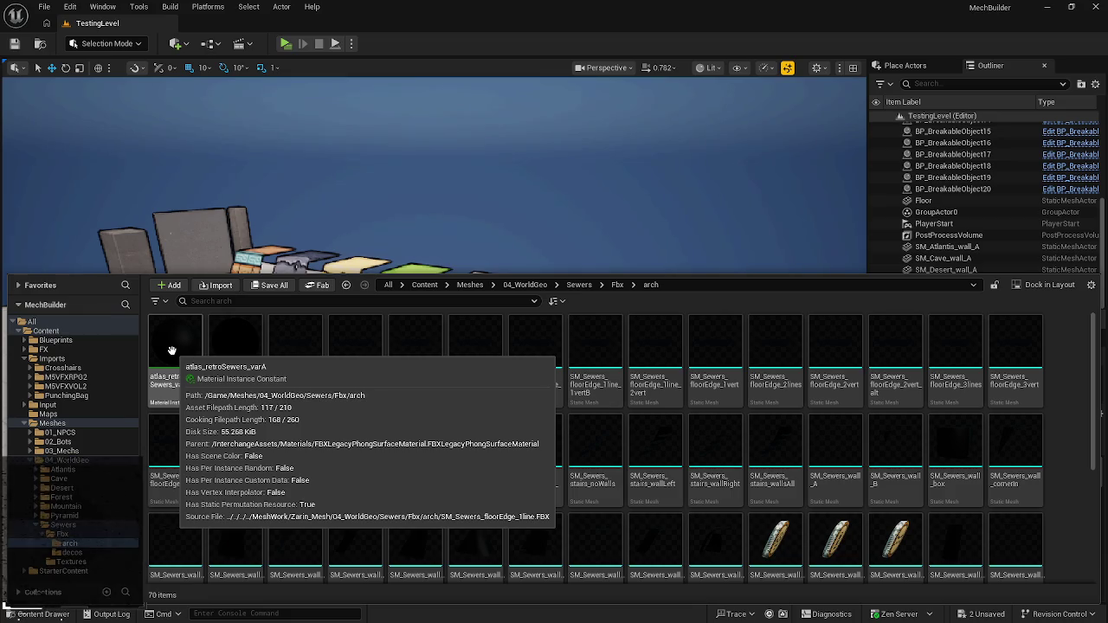
# - Delete atlas_retroSewers_varA, redirecting its 63 references to MI_atlas_retroSewers_A, and save the affected meshes
pyautogui.rightClick(172, 351)
pyautogui.click(196, 371)
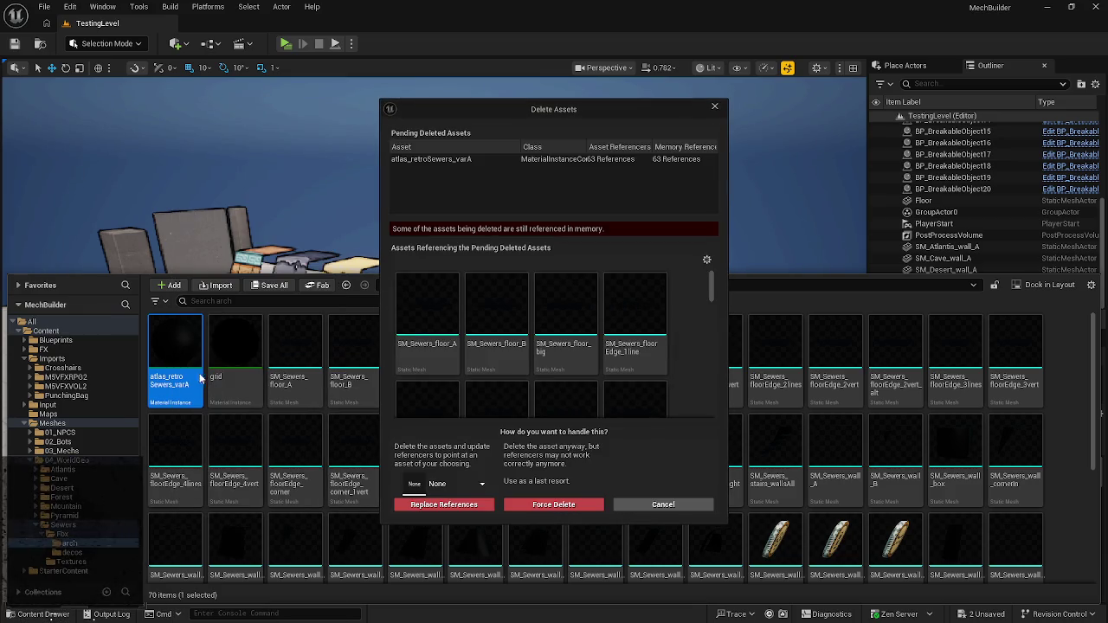
pyautogui.click(480, 493)
pyautogui.write('s')
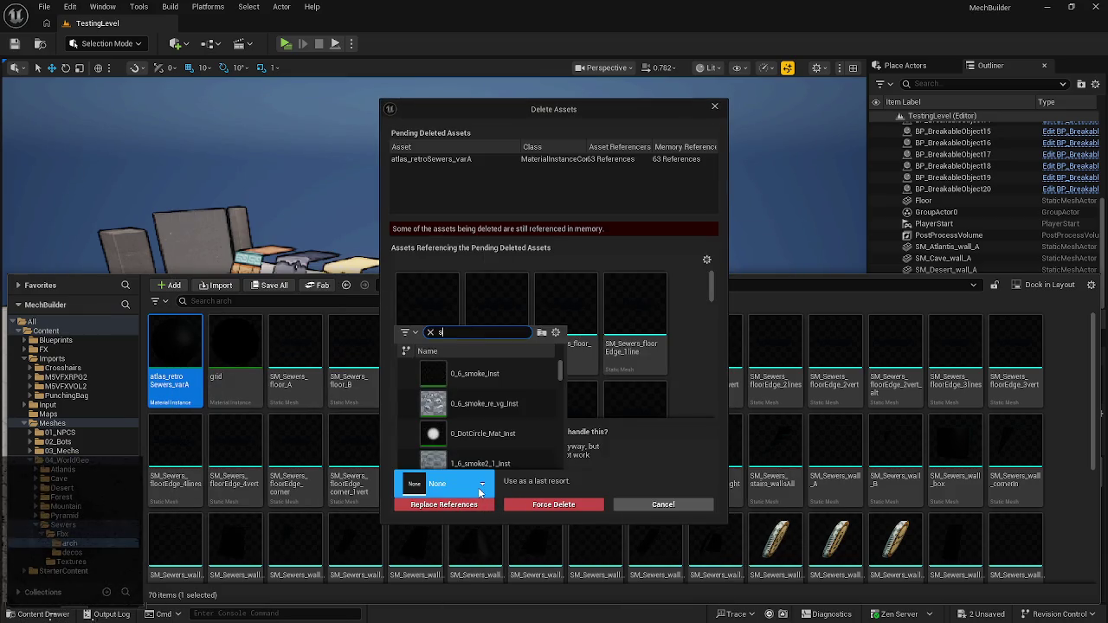
pyautogui.write('ewers')
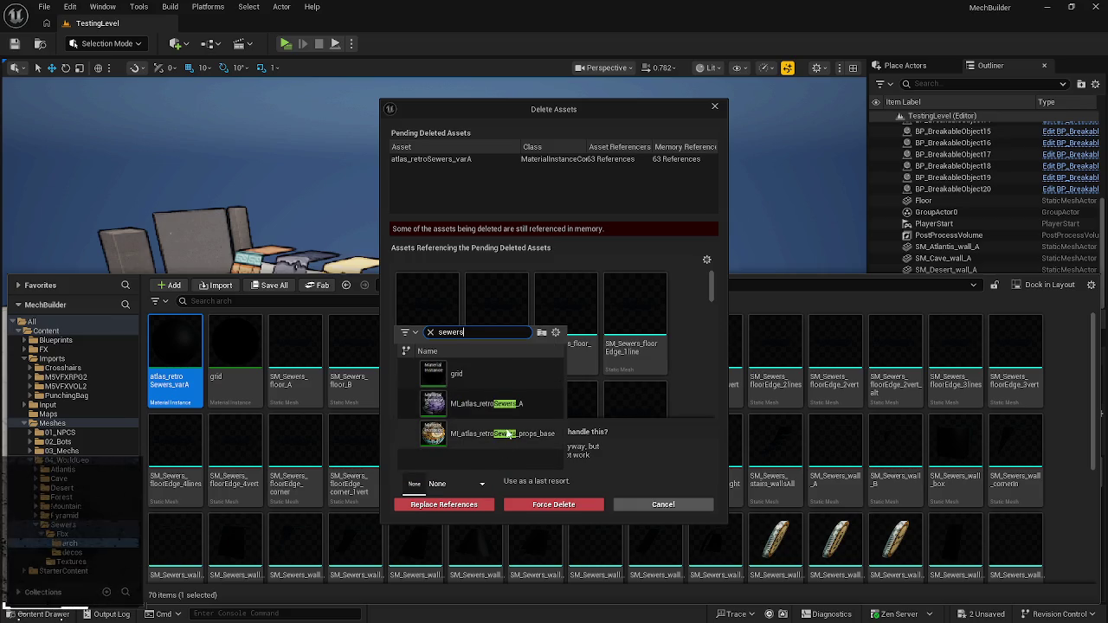
pyautogui.click(487, 404)
pyautogui.click(445, 504)
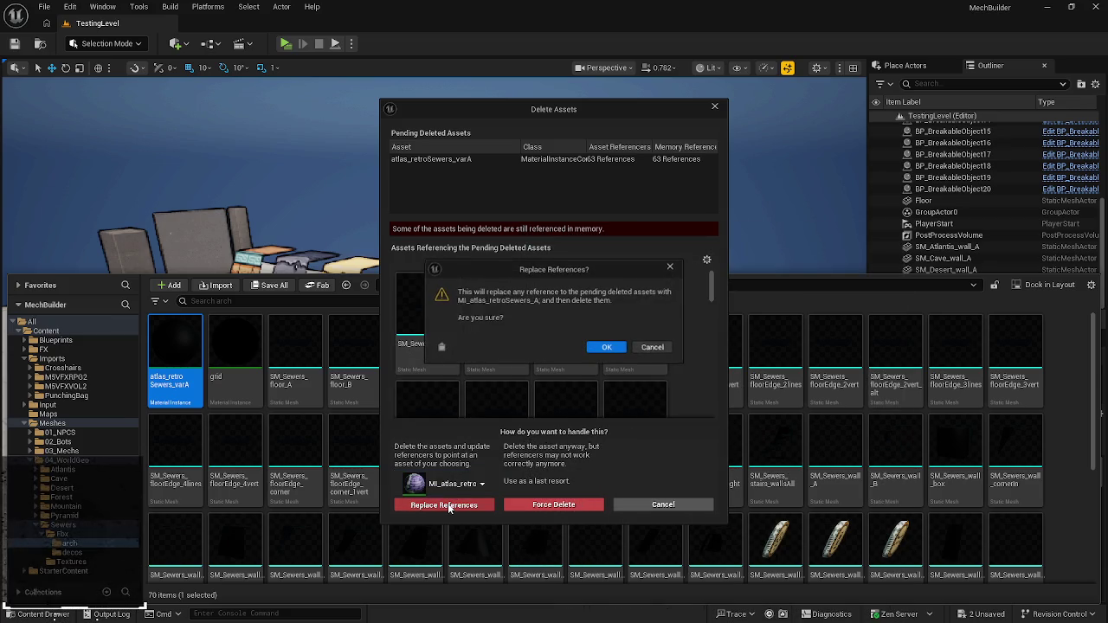
pyautogui.click(602, 346)
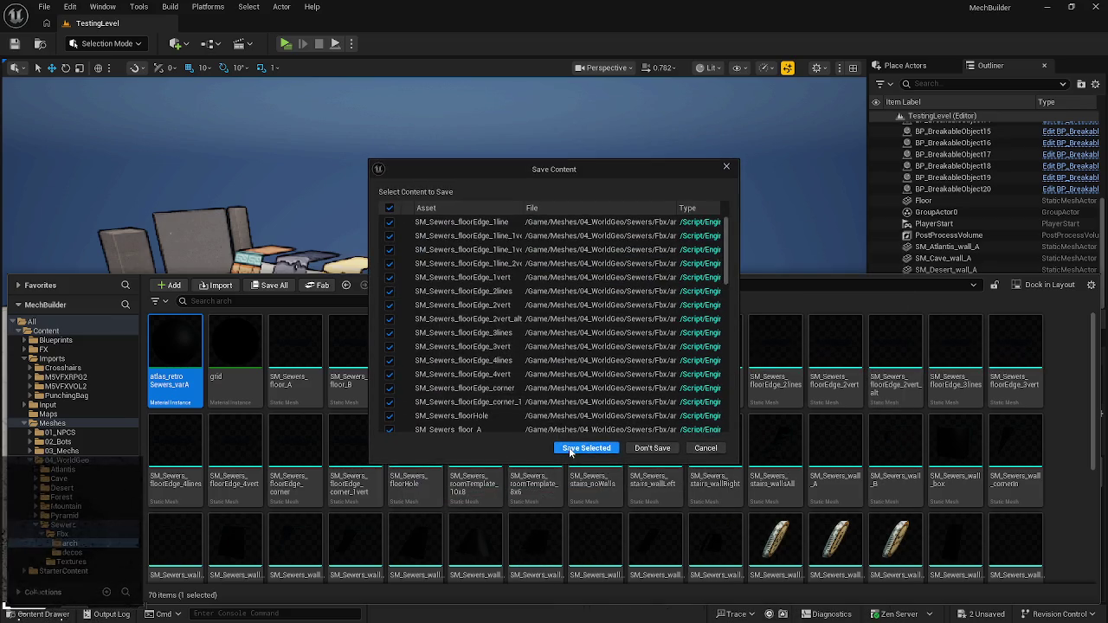
pyautogui.click(570, 449)
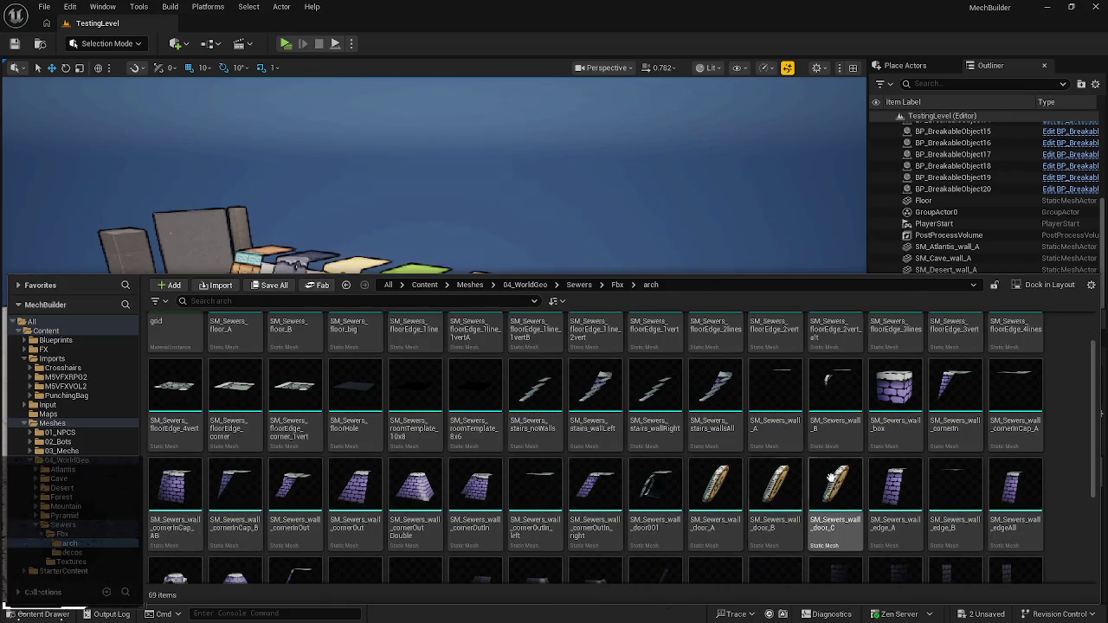
# - Test-place SM_Sewers_wall_A in the level, then delete it again
pyautogui.scroll(1, 612, 487)
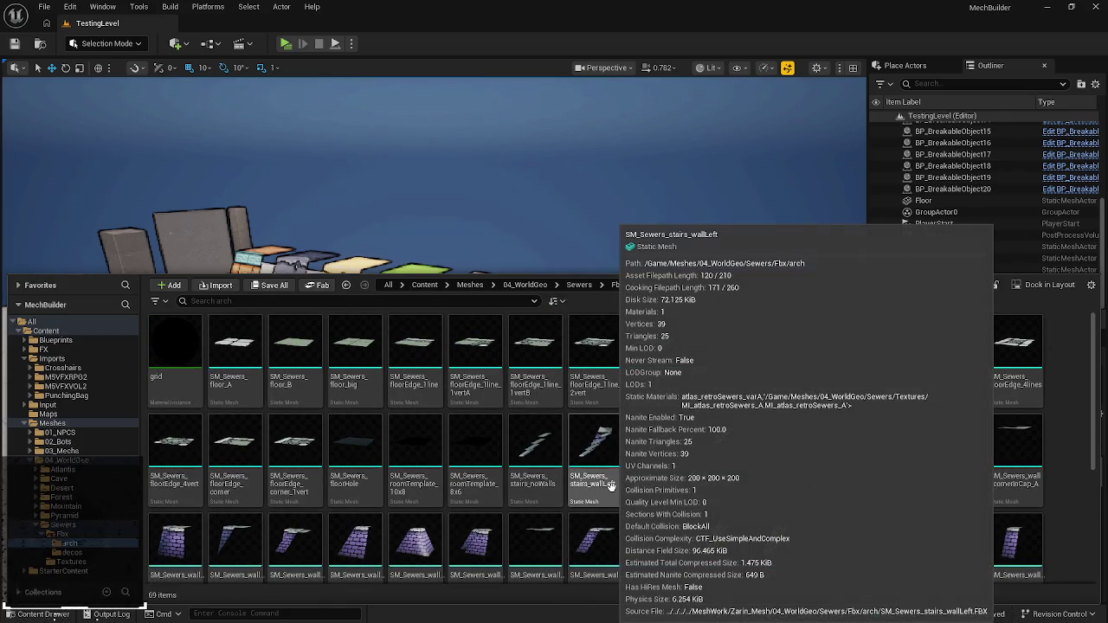
pyautogui.scroll(-1, 527, 444)
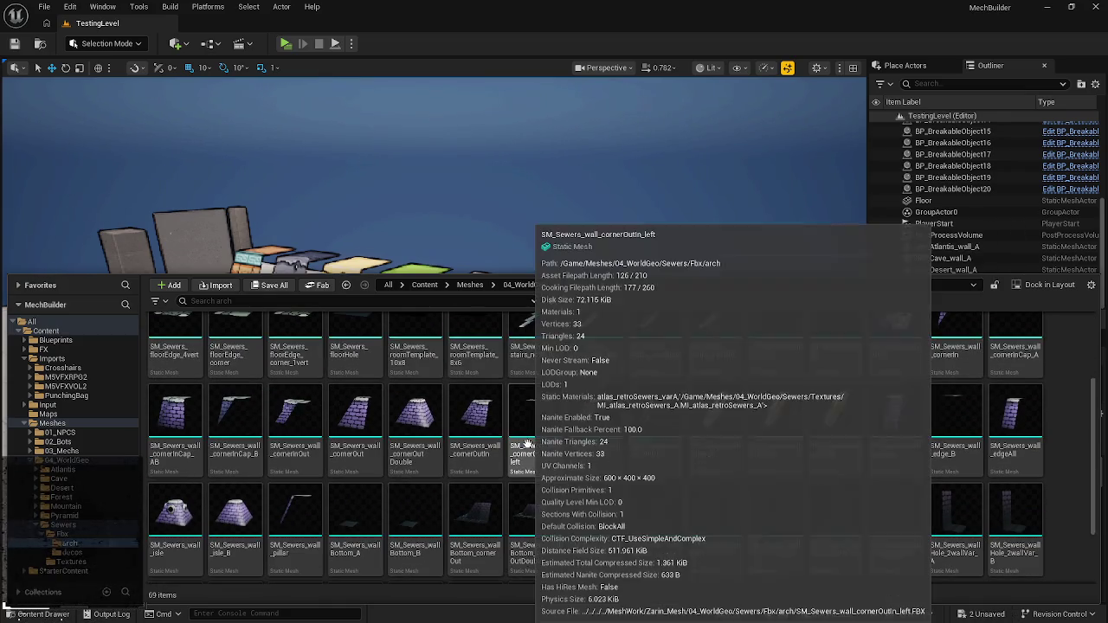
pyautogui.scroll(-1, 721, 442)
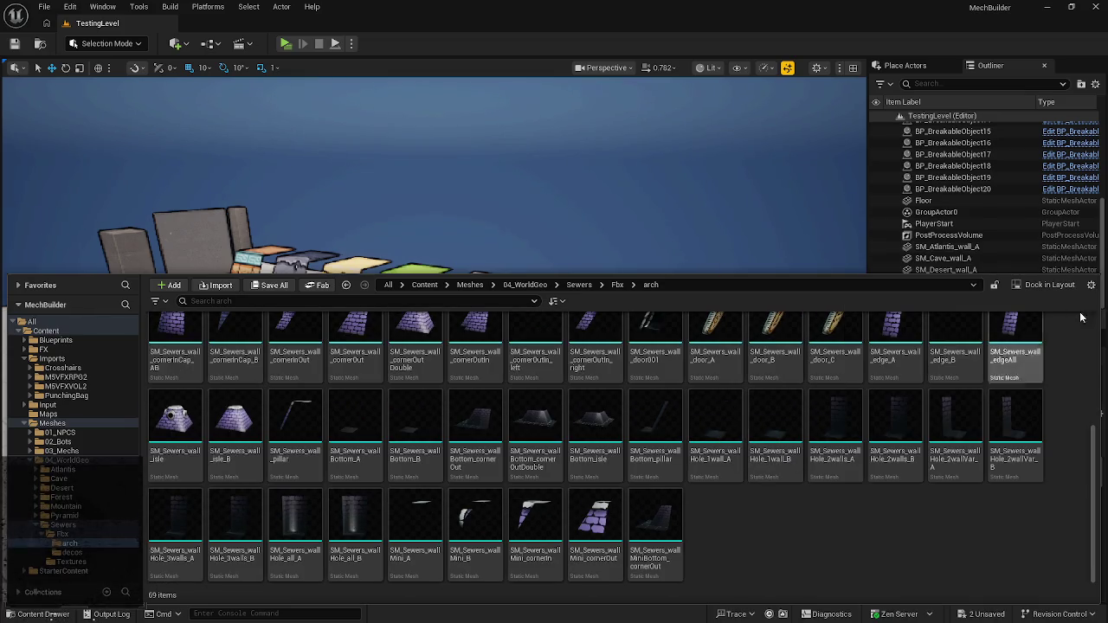
pyautogui.scroll(2, 1016, 381)
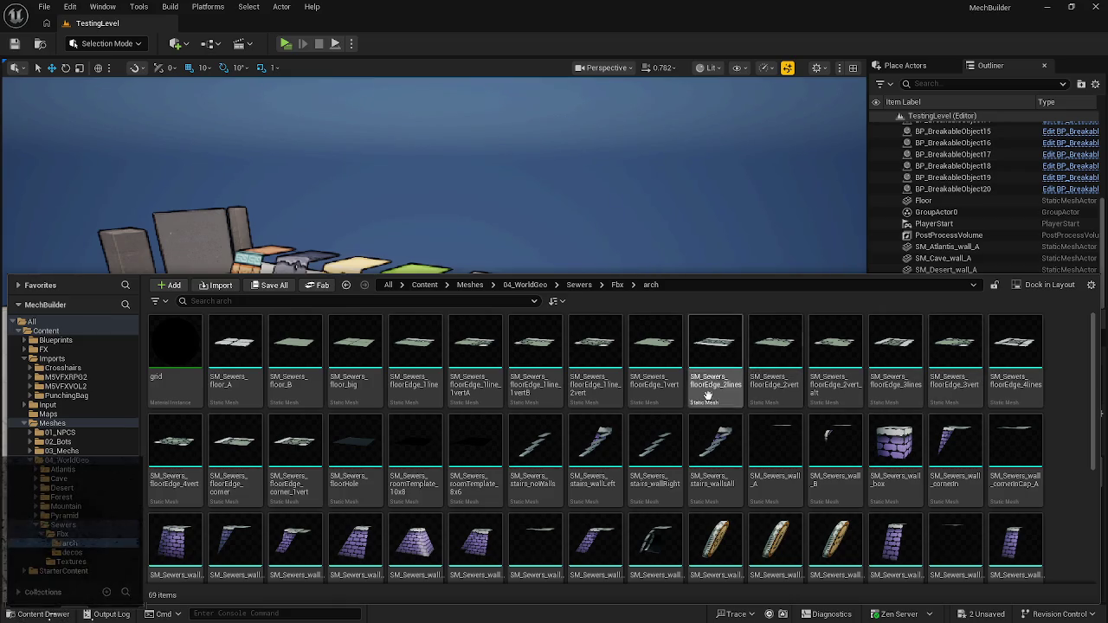
pyautogui.click(789, 440)
pyautogui.moveTo(789, 441)
pyautogui.mouseDown()
pyautogui.moveTo(648, 215)
pyautogui.moveTo(667, 450)
pyautogui.moveTo(666, 394)
pyautogui.moveTo(663, 405)
pyautogui.moveTo(722, 430)
pyautogui.mouseUp()
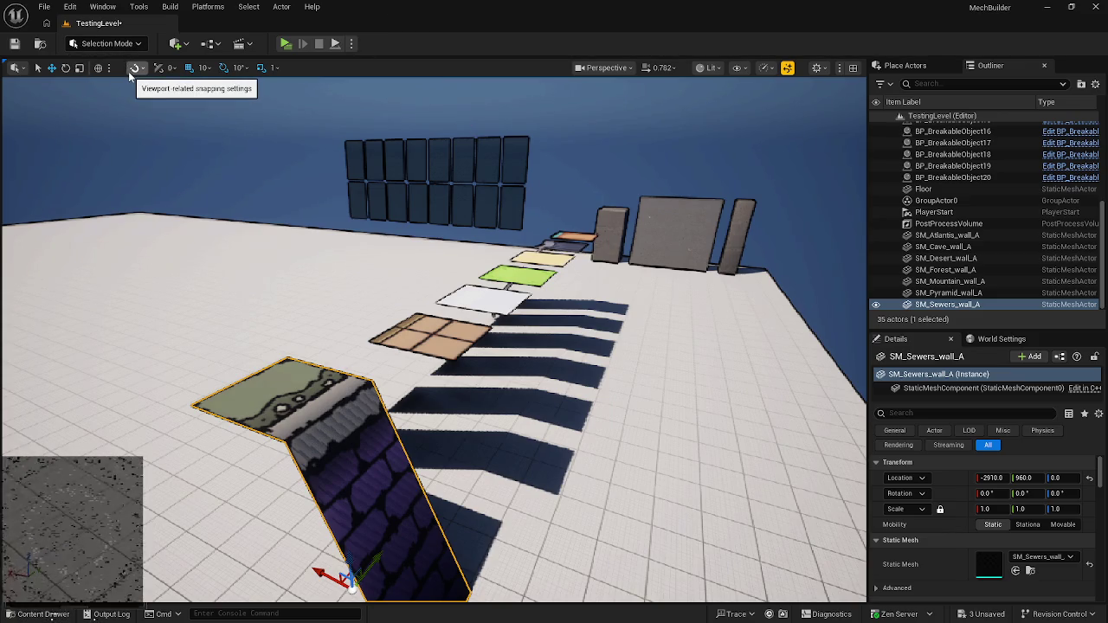
pyautogui.press('Delete')
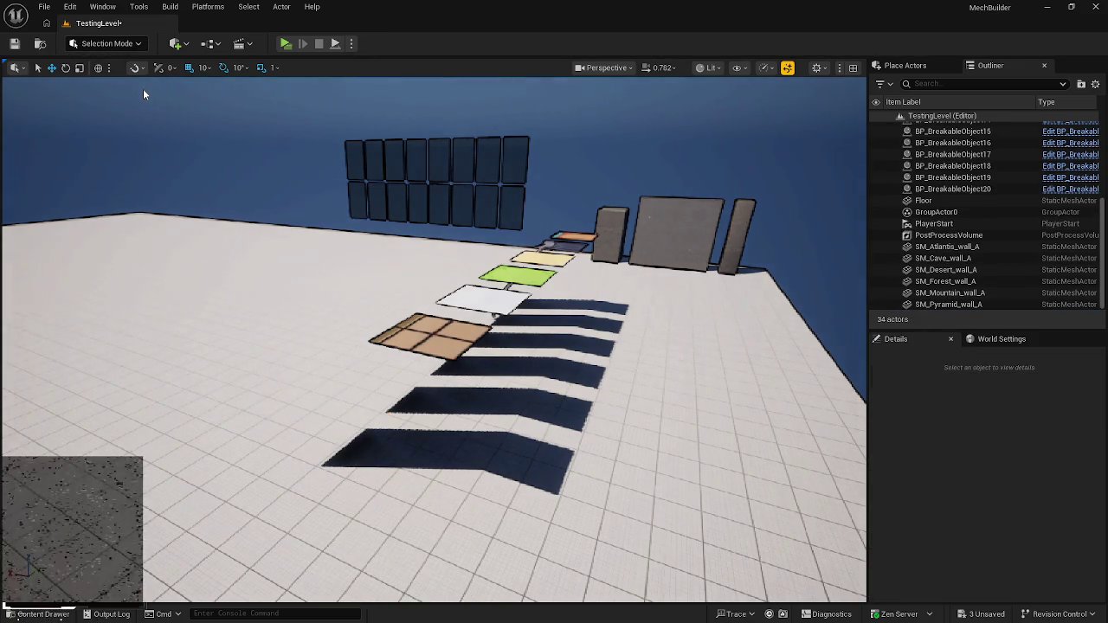
# - Move the Sewers Textures folder directly under 04_WorldGeo
pyautogui.hotkey('ctrl', 'space')
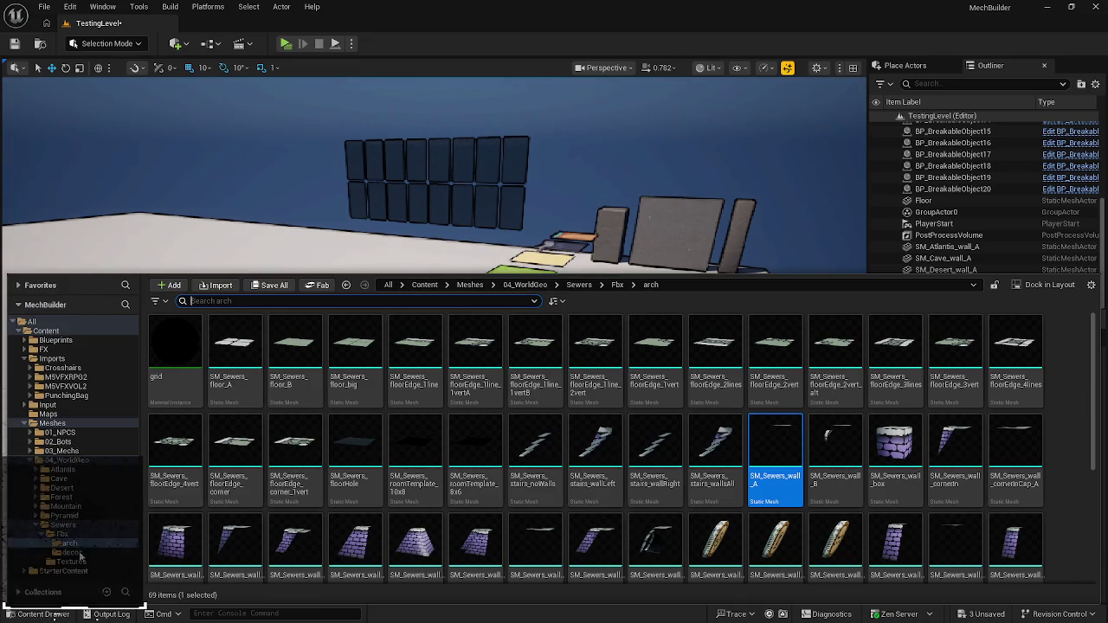
pyautogui.moveTo(89, 562); pyautogui.dragTo(90, 462)
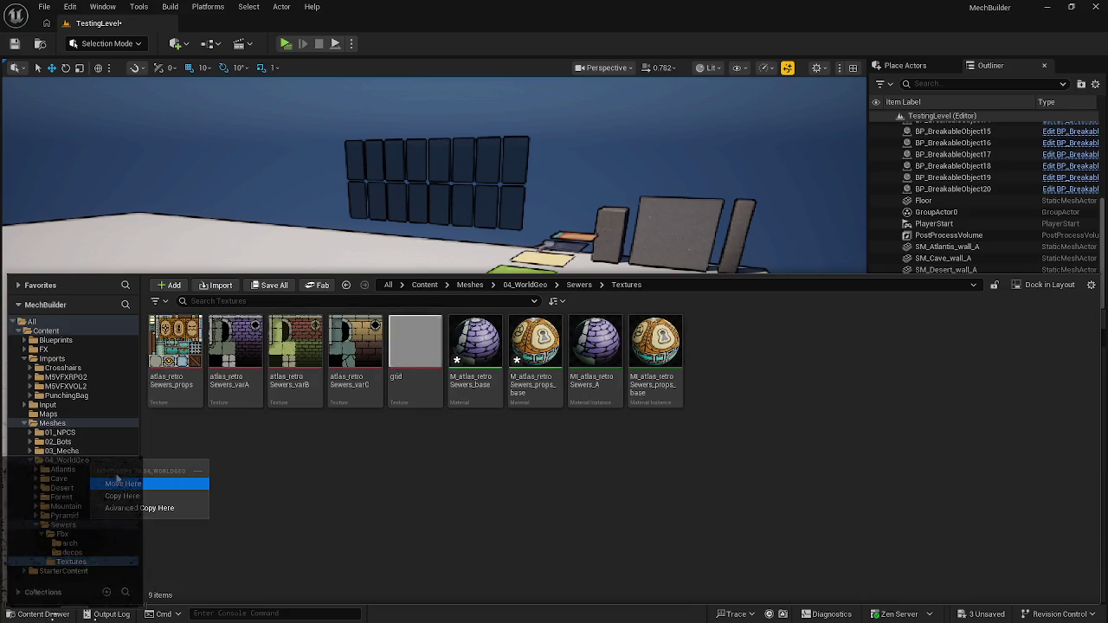
pyautogui.click(34, 526)
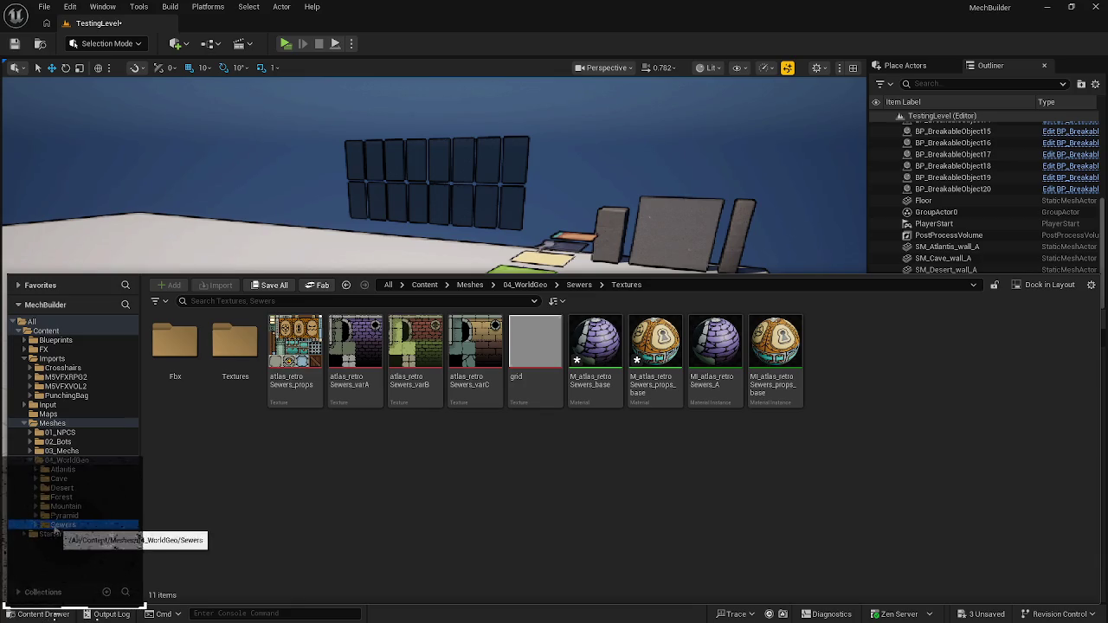
pyautogui.click(35, 525)
pyautogui.click(46, 534)
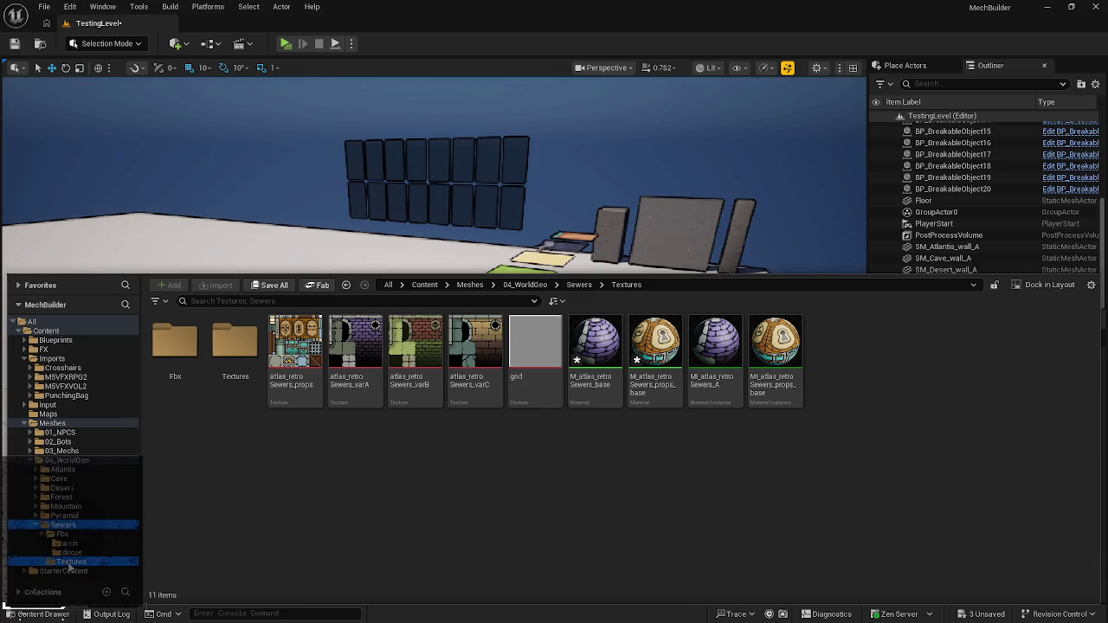
pyautogui.moveTo(69, 564); pyautogui.dragTo(77, 464)
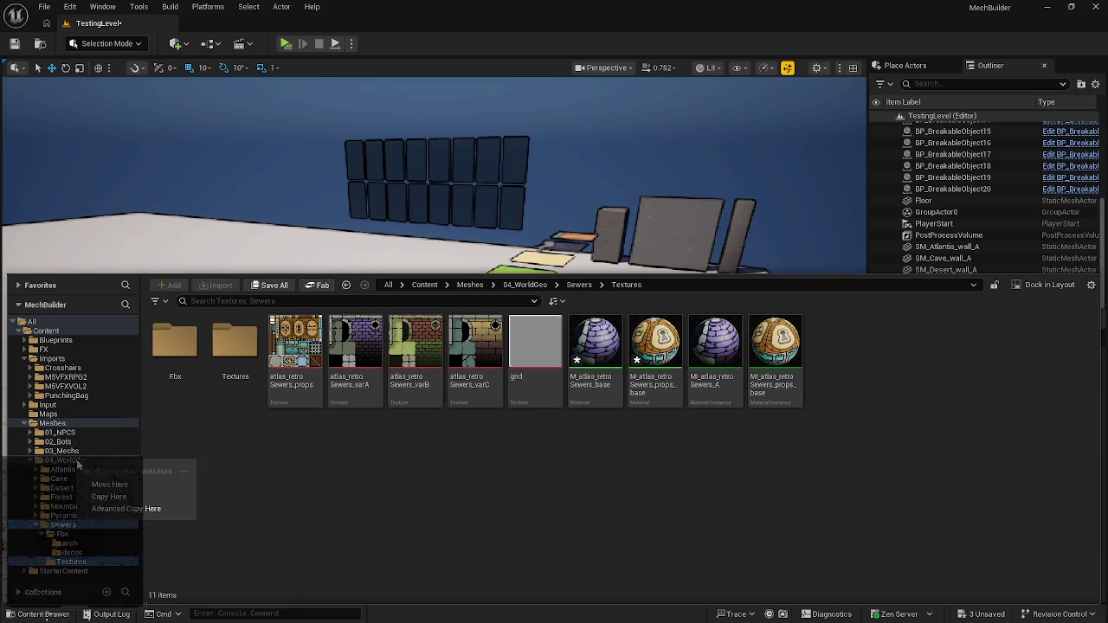
pyautogui.click(94, 484)
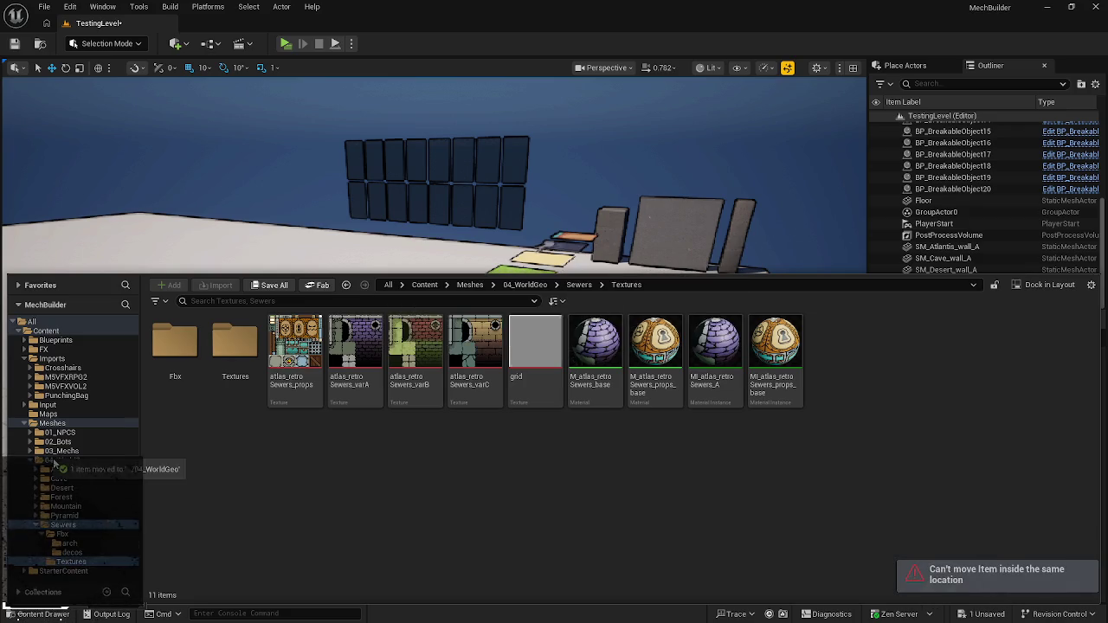
# - Delete the Sewers folder and all its remaining assets
pyautogui.rightClick(48, 524)
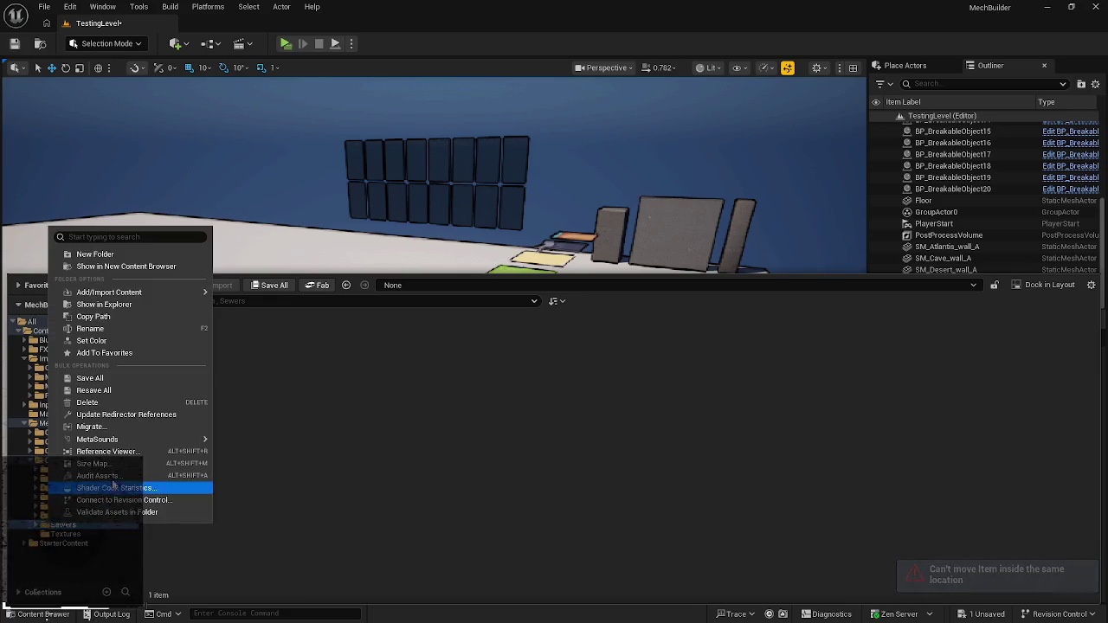
pyautogui.click(119, 402)
pyautogui.click(159, 427)
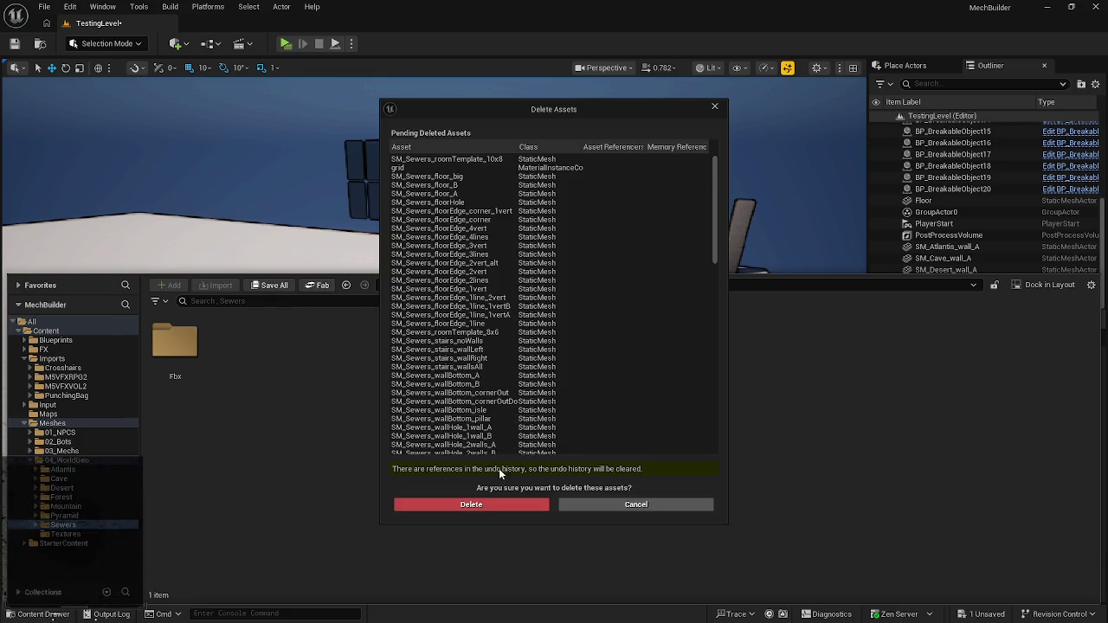
pyautogui.click(492, 503)
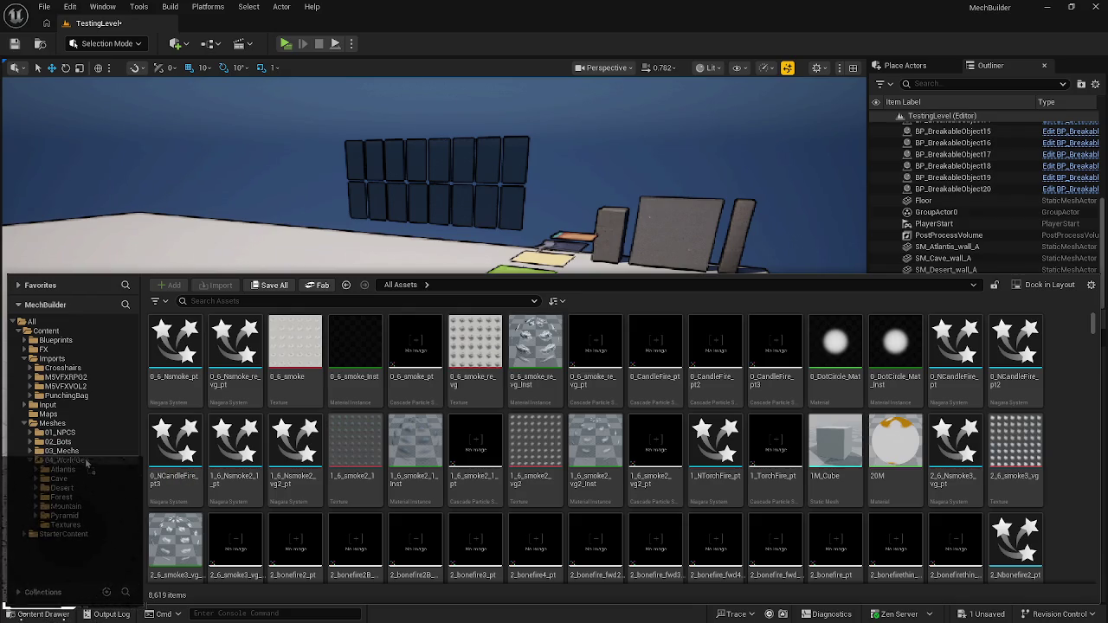
# - Import the Sewers FBX files into 04_WorldGeo with Z offset rotation 90, overriding existing assets
pyautogui.moveTo(87, 463); pyautogui.dragTo(87, 463)
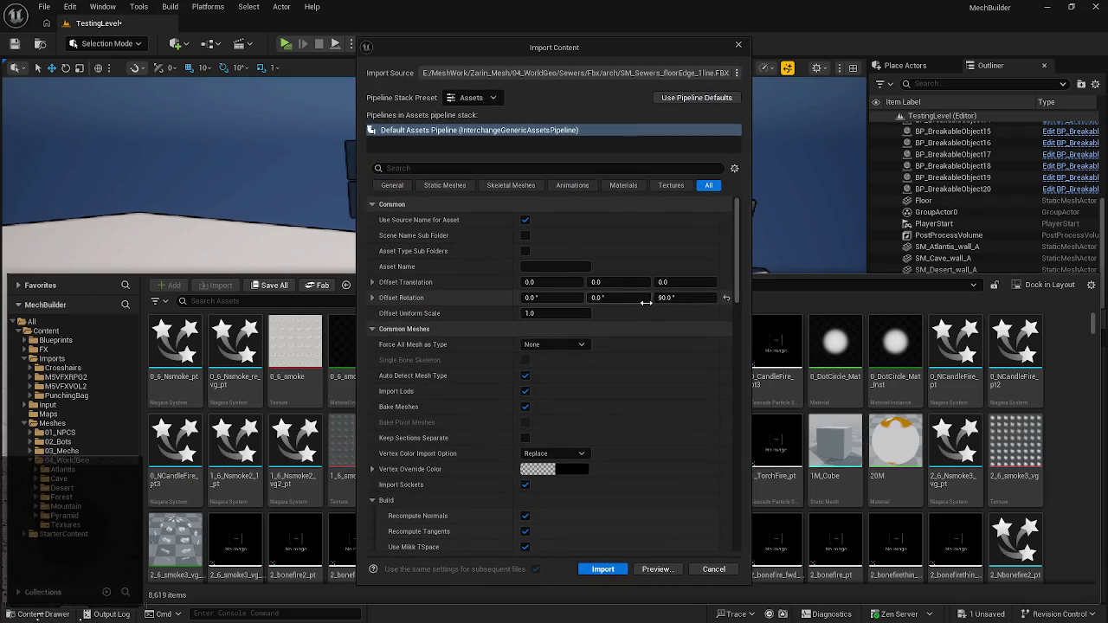
pyautogui.write('90')
pyautogui.press('Return')
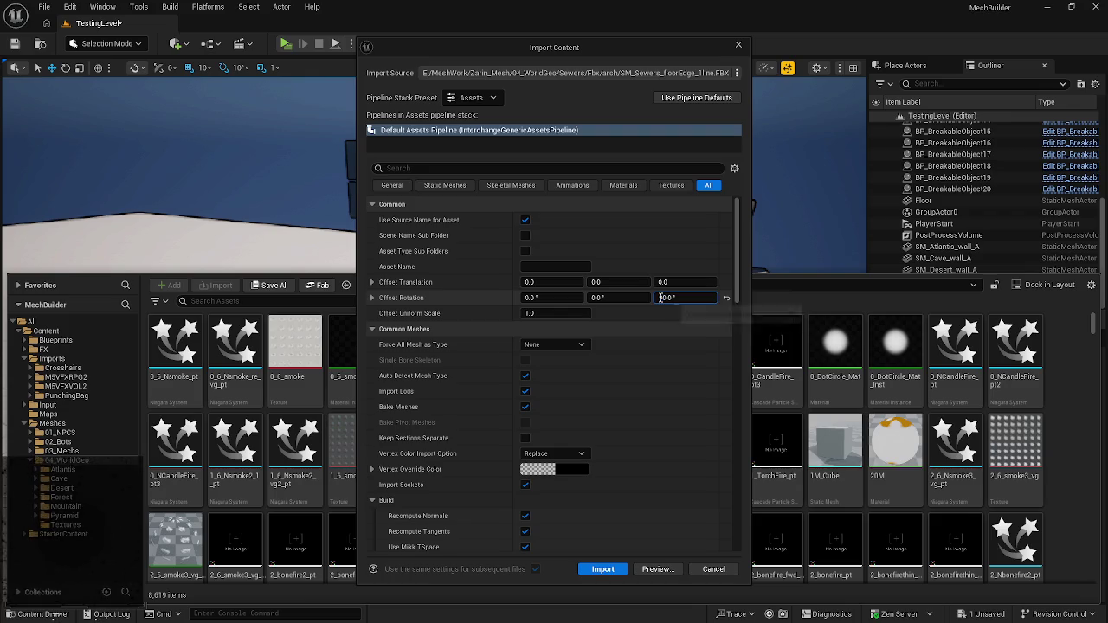
pyautogui.click(602, 568)
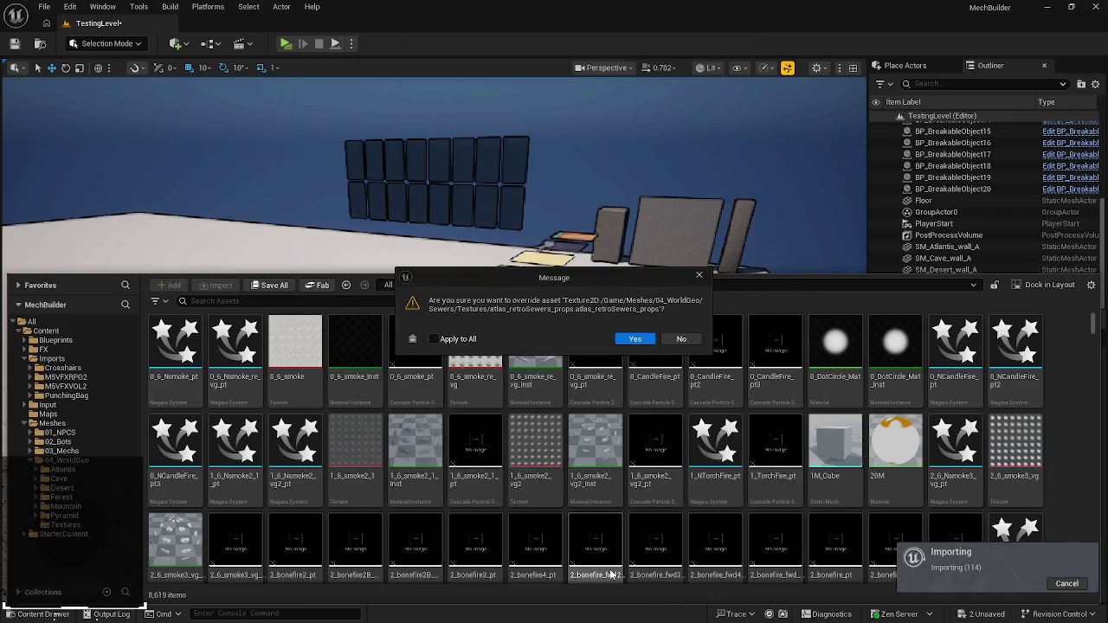
pyautogui.click(643, 339)
pyautogui.click(643, 338)
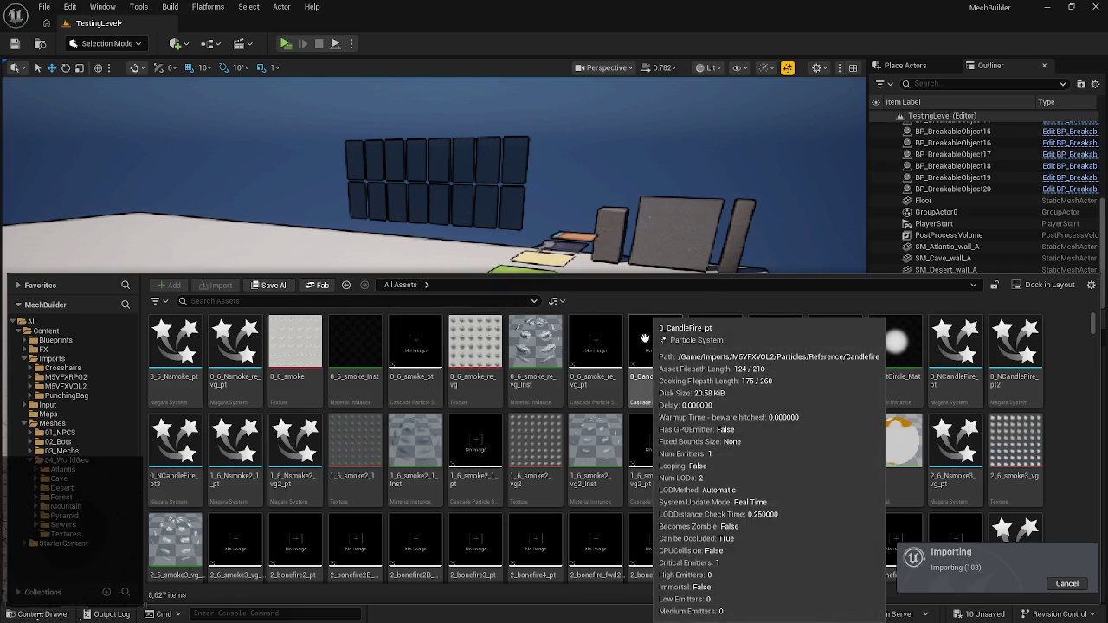
# - Delete the duplicate Textures folder created inside the re-imported Sewers folder
pyautogui.click(76, 525)
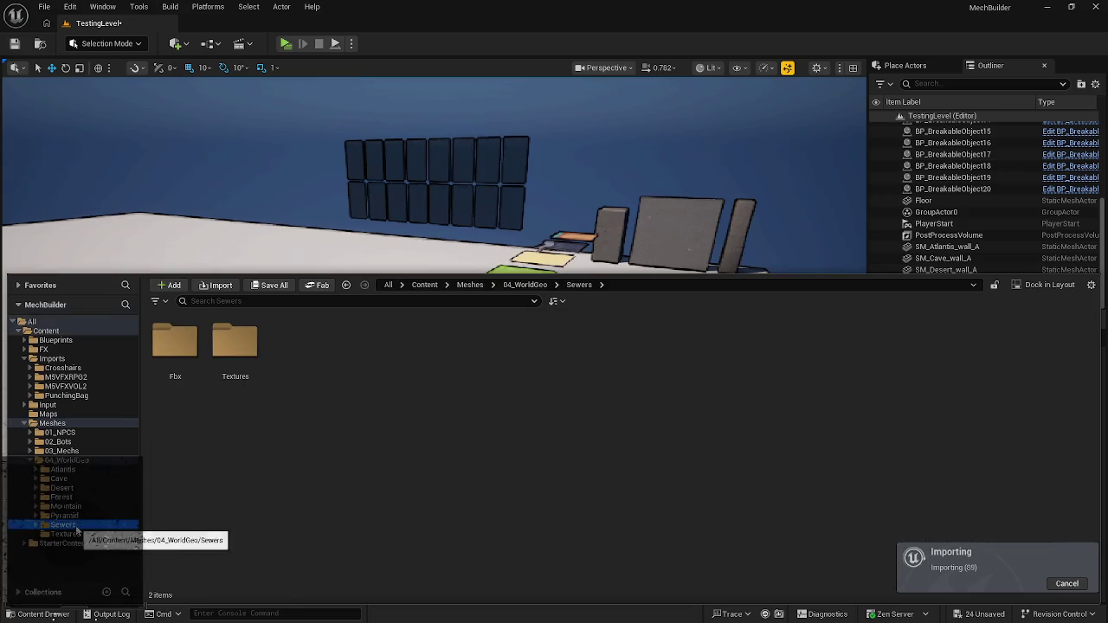
pyautogui.click(69, 544)
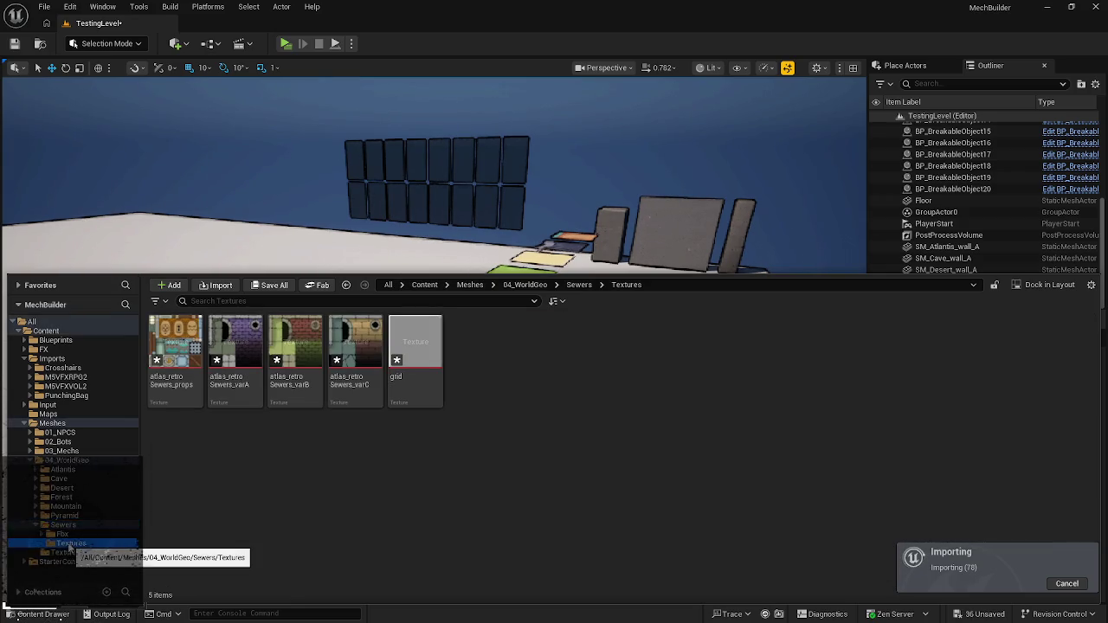
pyautogui.rightClick(72, 550)
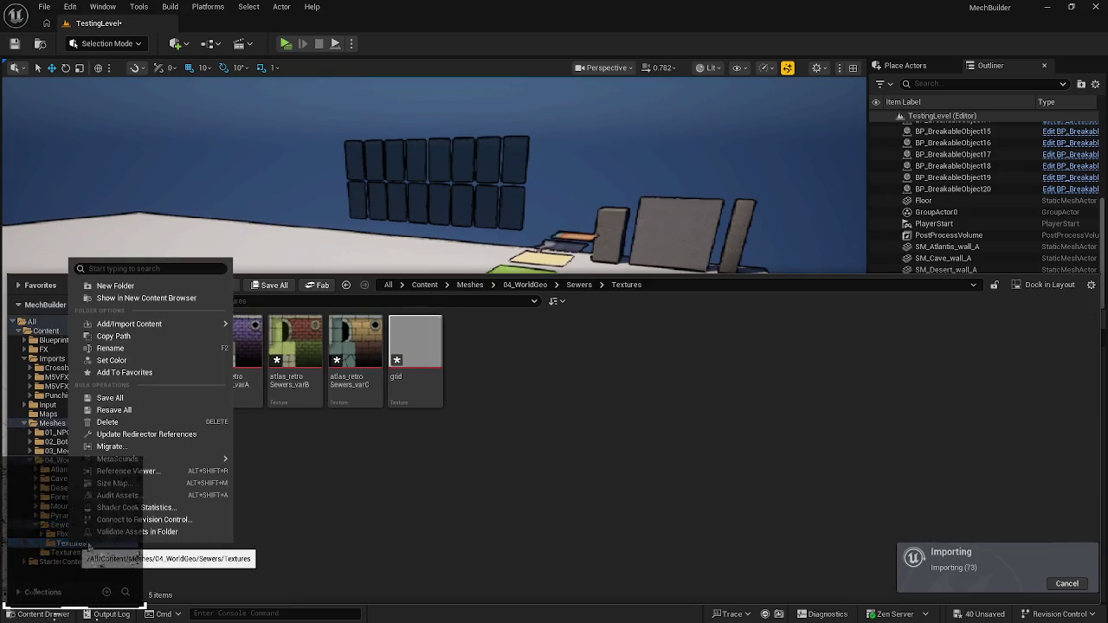
pyautogui.click(363, 526)
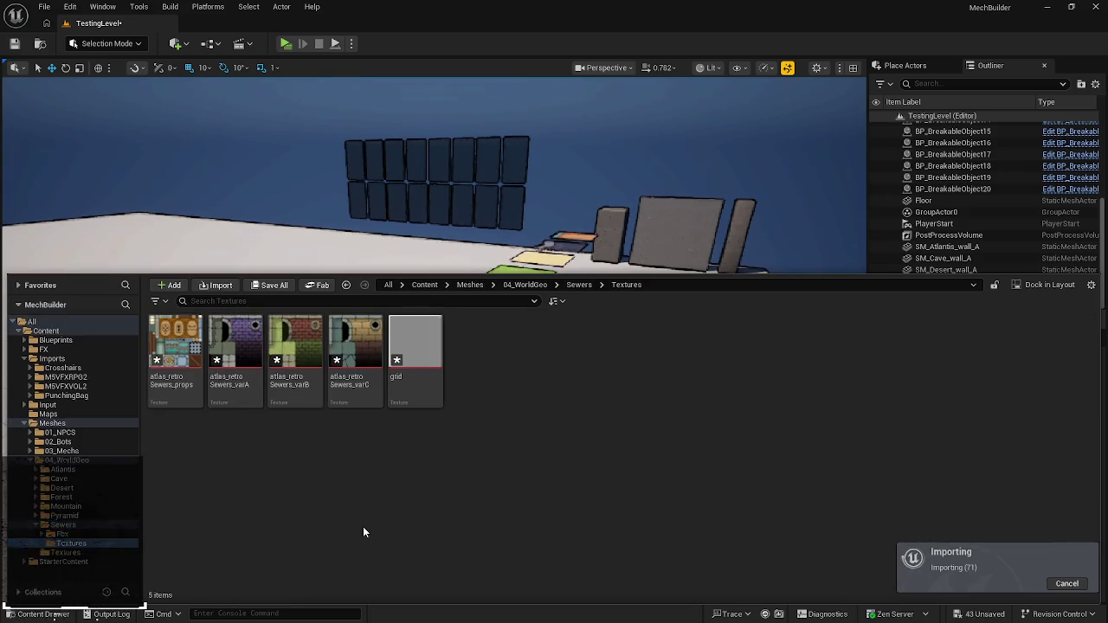
pyautogui.rightClick(77, 547)
pyautogui.click(164, 421)
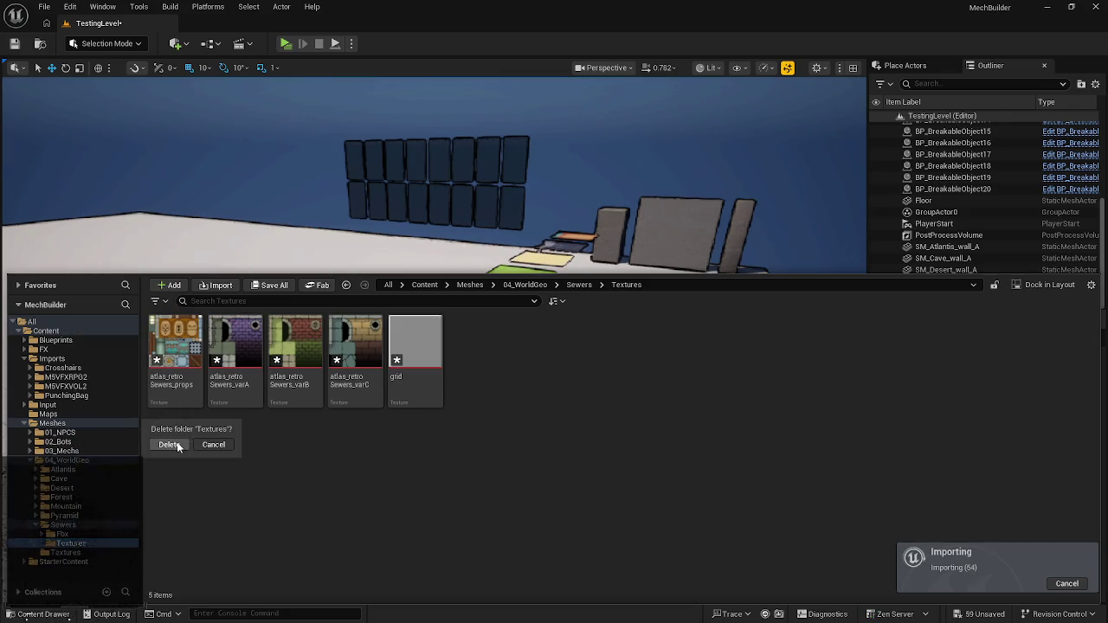
pyautogui.click(171, 445)
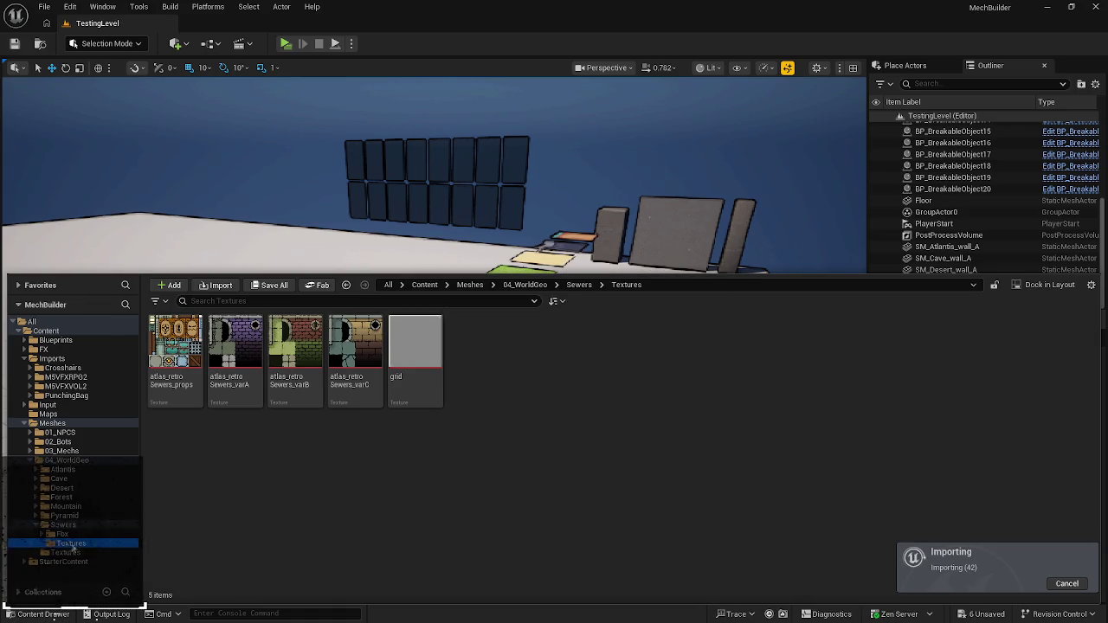
pyautogui.rightClick(75, 549)
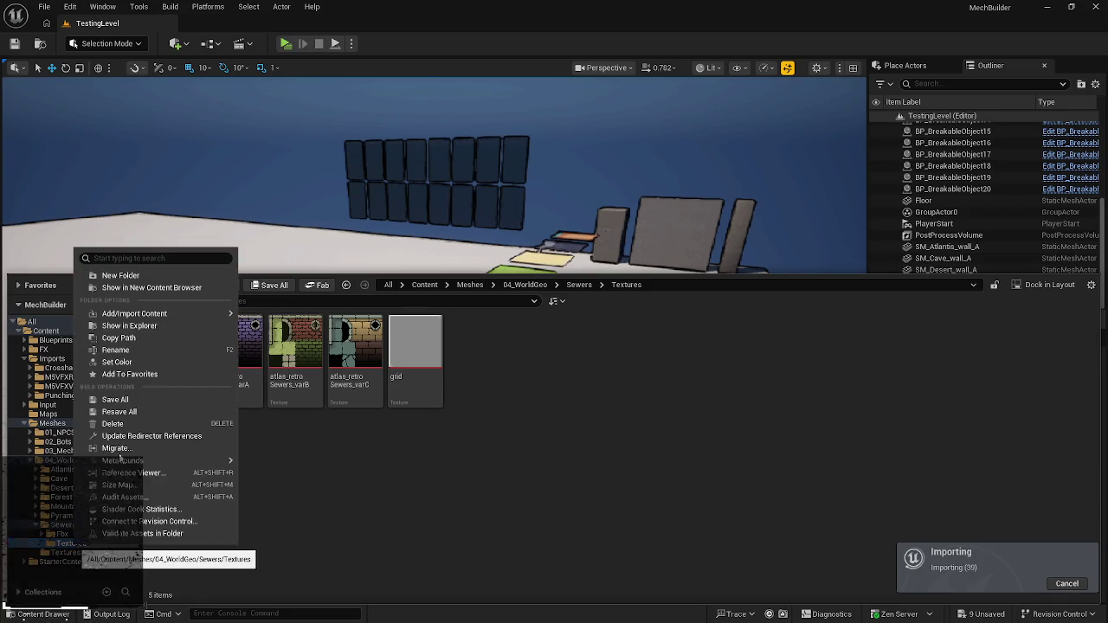
pyautogui.click(141, 424)
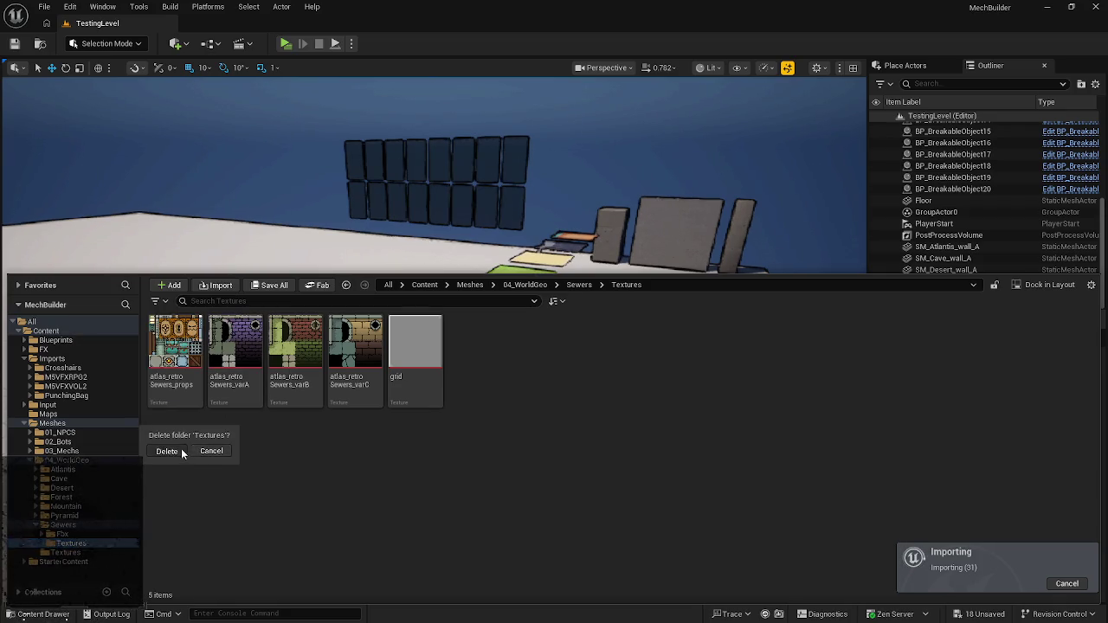
pyautogui.click(167, 451)
pyautogui.click(459, 503)
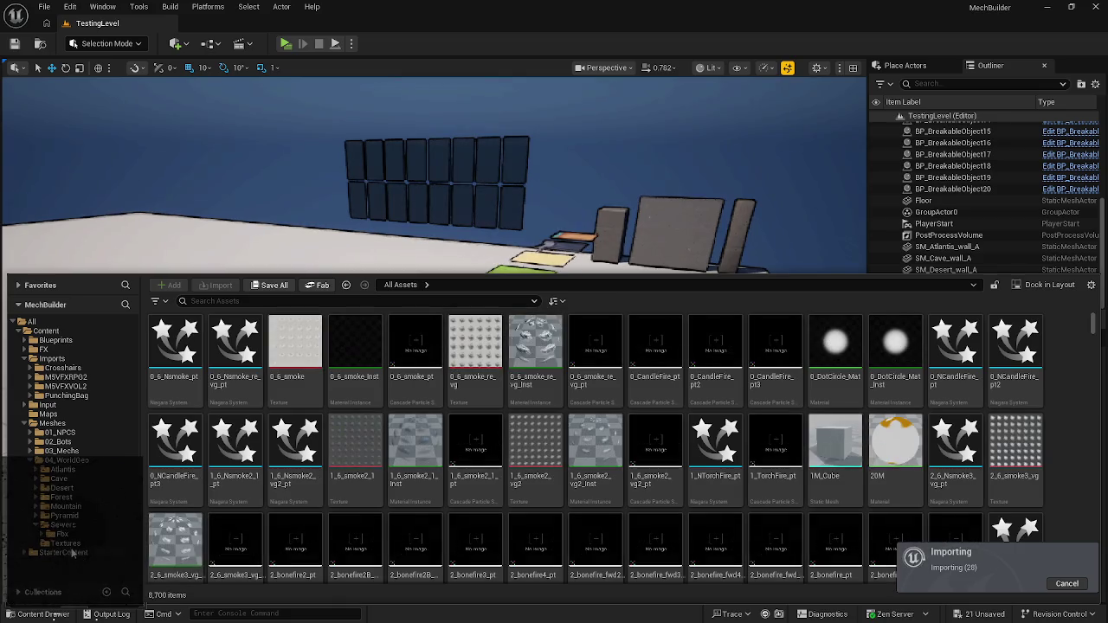
# - Move the 04_WorldGeo Textures folder into the Sewers folder
pyautogui.click(69, 542)
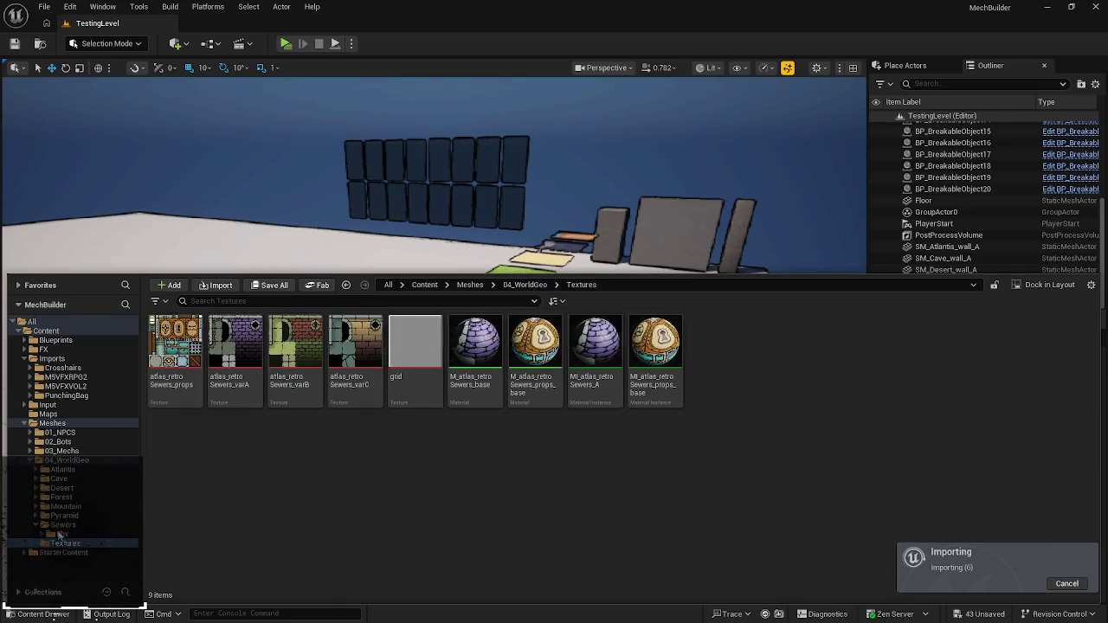
pyautogui.moveTo(59, 535); pyautogui.dragTo(54, 535)
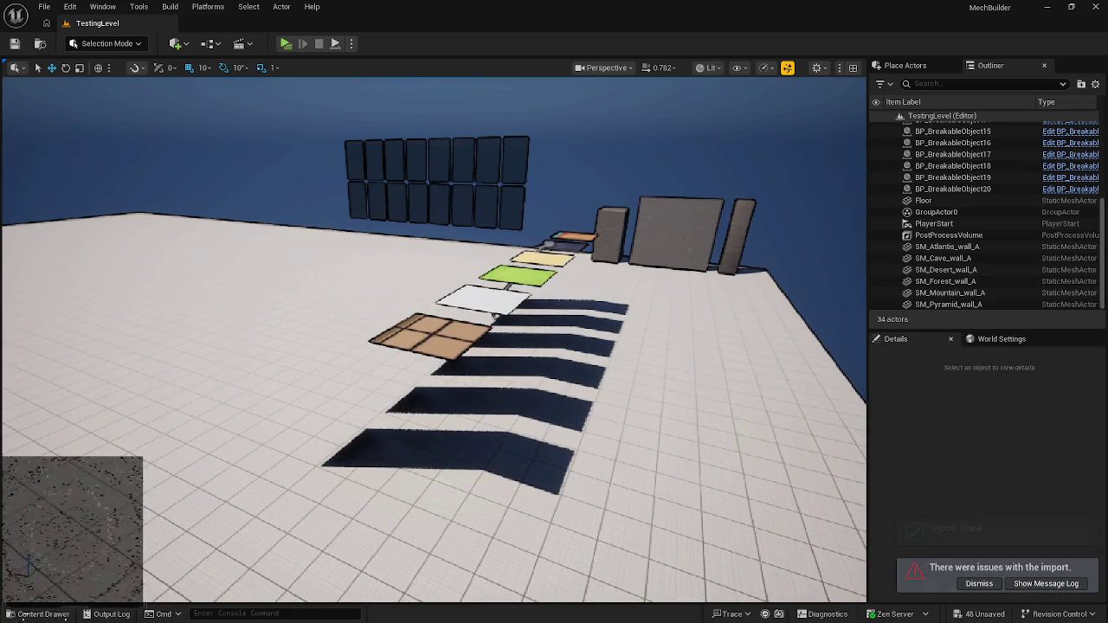
pyautogui.click(513, 489)
pyautogui.hotkey('ctrl', 'space')
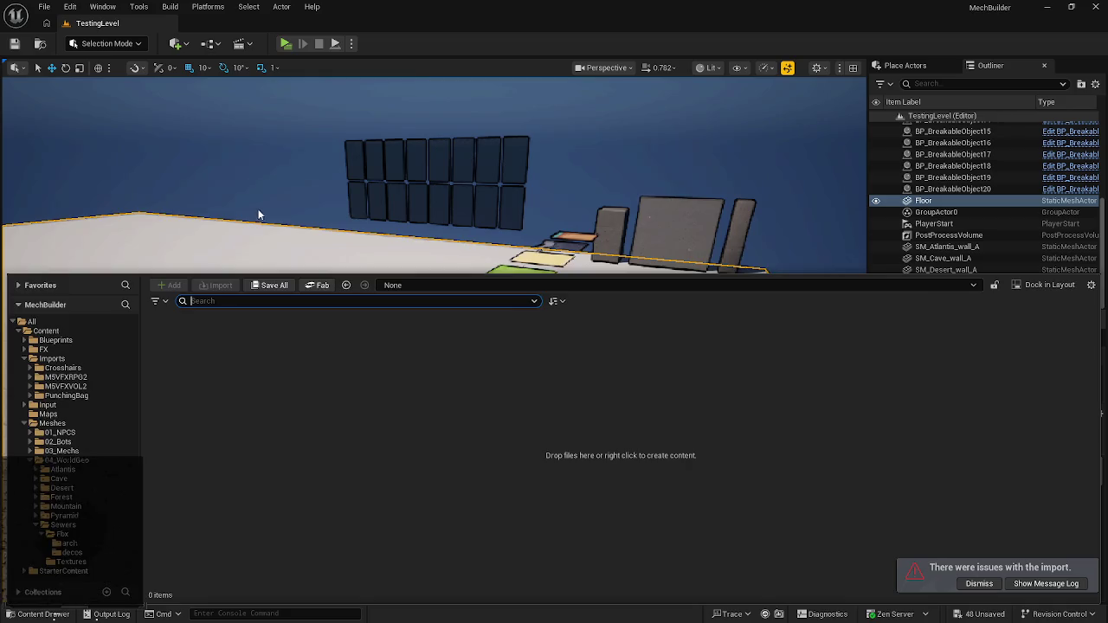
# - Open the re-imported Sewers Fbx arch folder in the content drawer
pyautogui.moveTo(258, 214)
pyautogui.mouseDown()
pyautogui.moveTo(260, 259)
pyautogui.moveTo(277, 286)
pyautogui.moveTo(328, 269)
pyautogui.moveTo(259, 208)
pyautogui.mouseUp()
pyautogui.hotkey('ctrl', 'space')
pyautogui.click(71, 552)
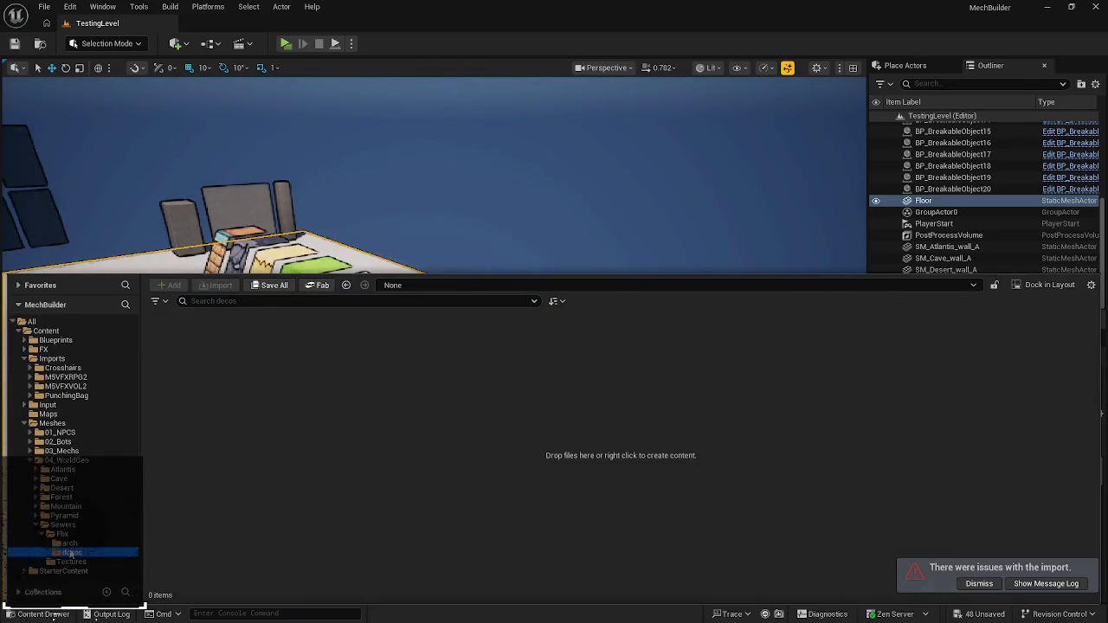
pyautogui.click(69, 543)
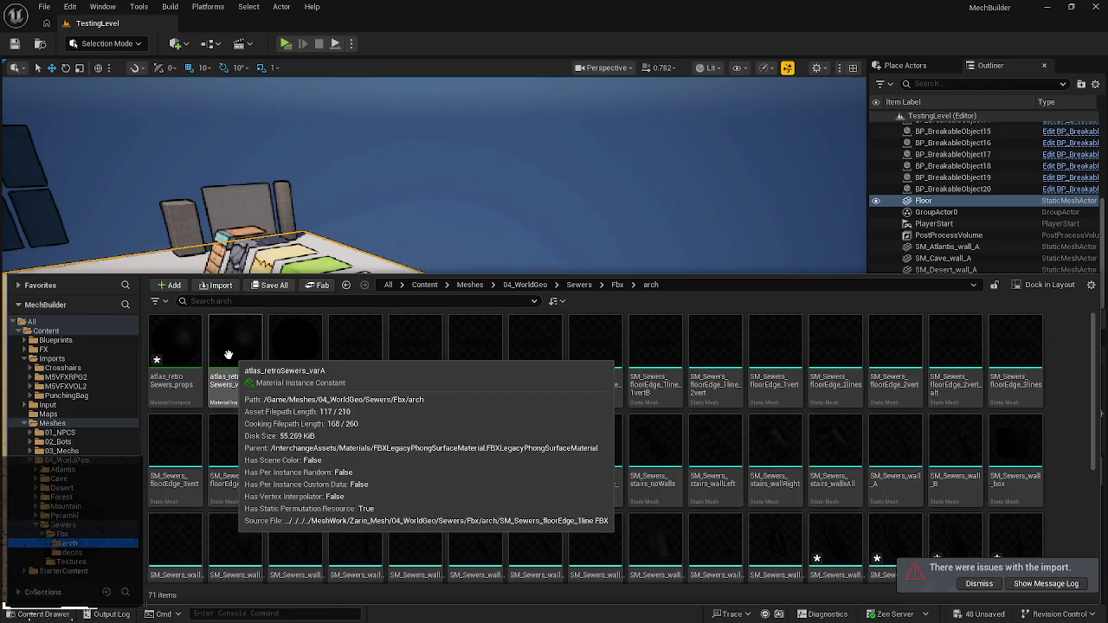
# - Try deleting atlas_retroSewers_props twice, cancel both times, and save all modified assets
pyautogui.rightClick(178, 357)
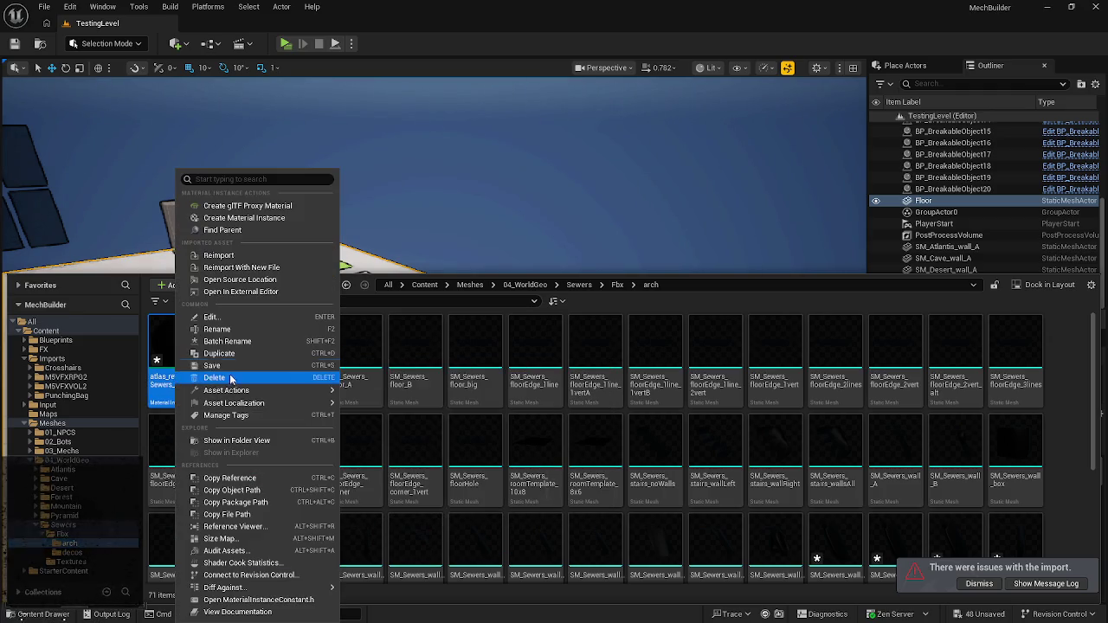
pyautogui.click(231, 379)
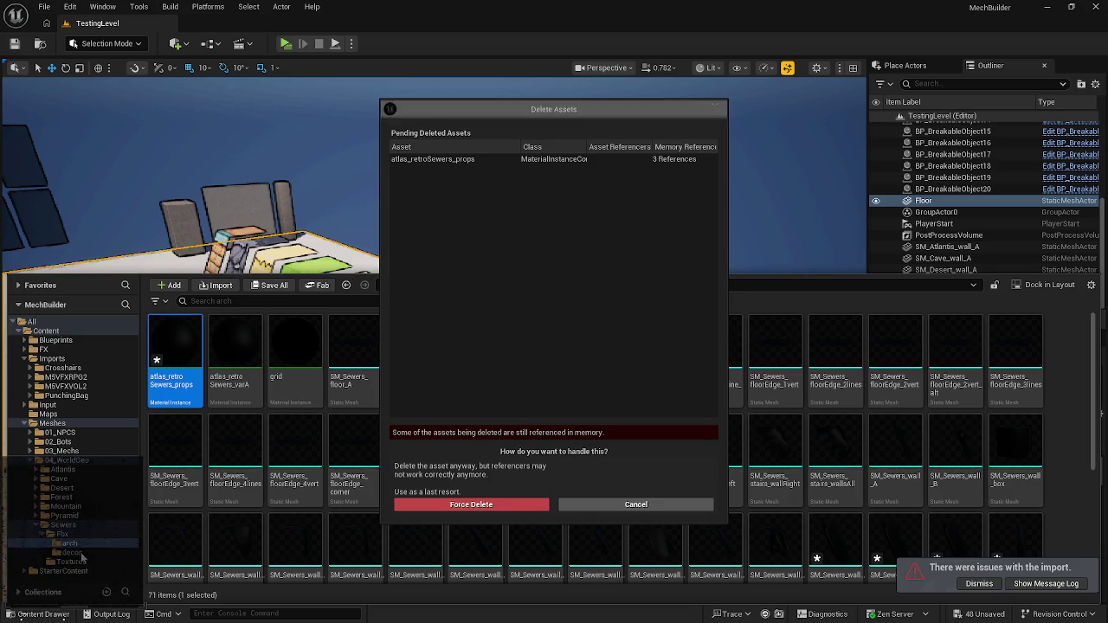
pyautogui.click(621, 505)
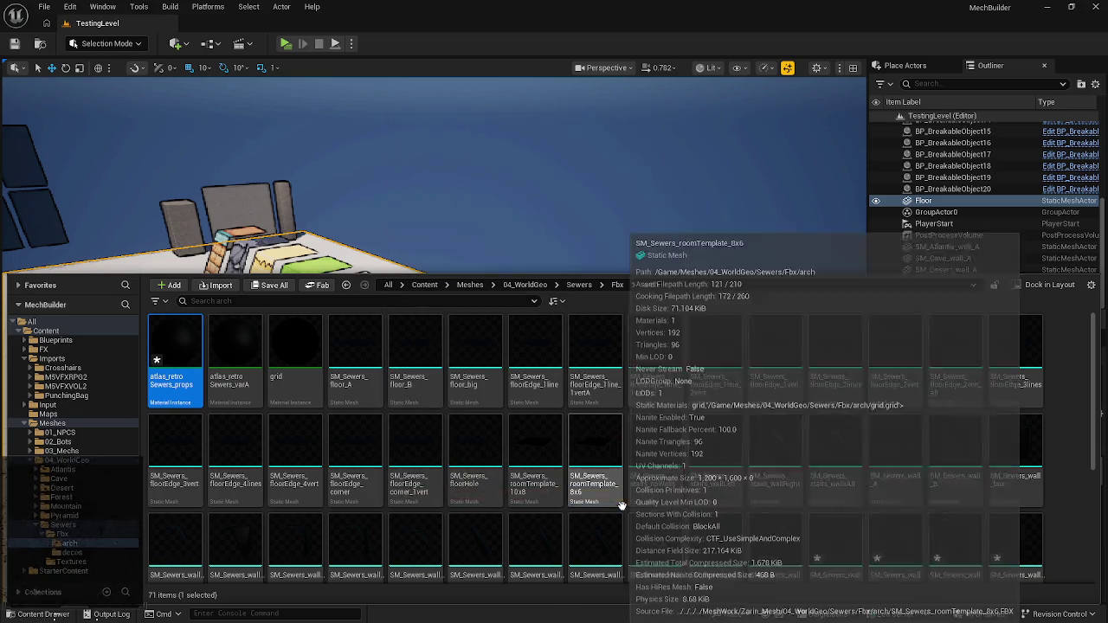
pyautogui.rightClick(176, 355)
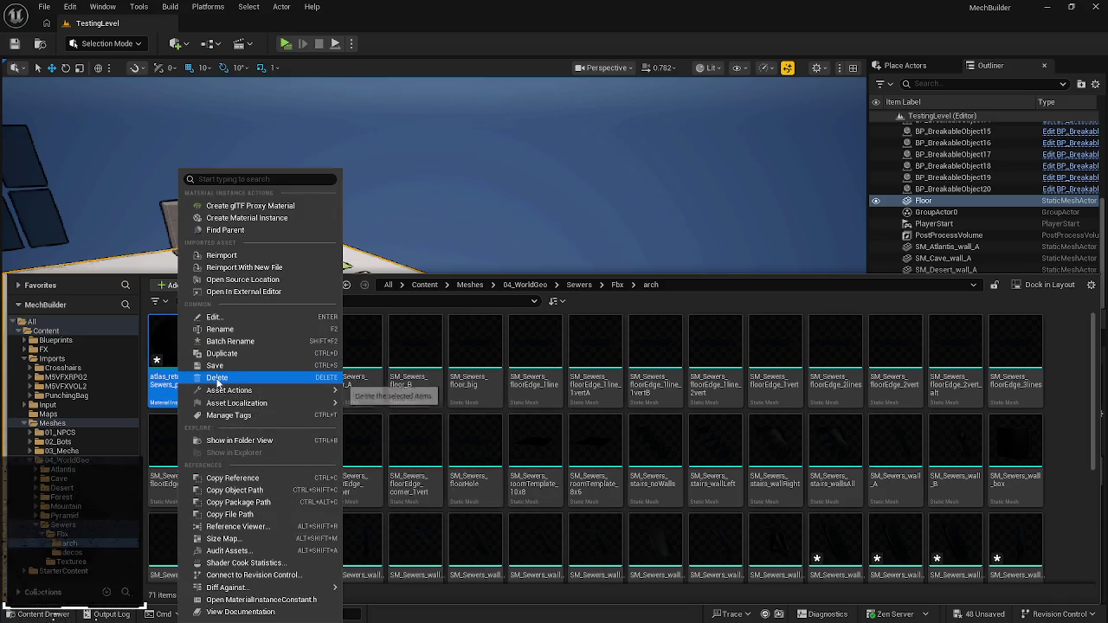
pyautogui.click(217, 378)
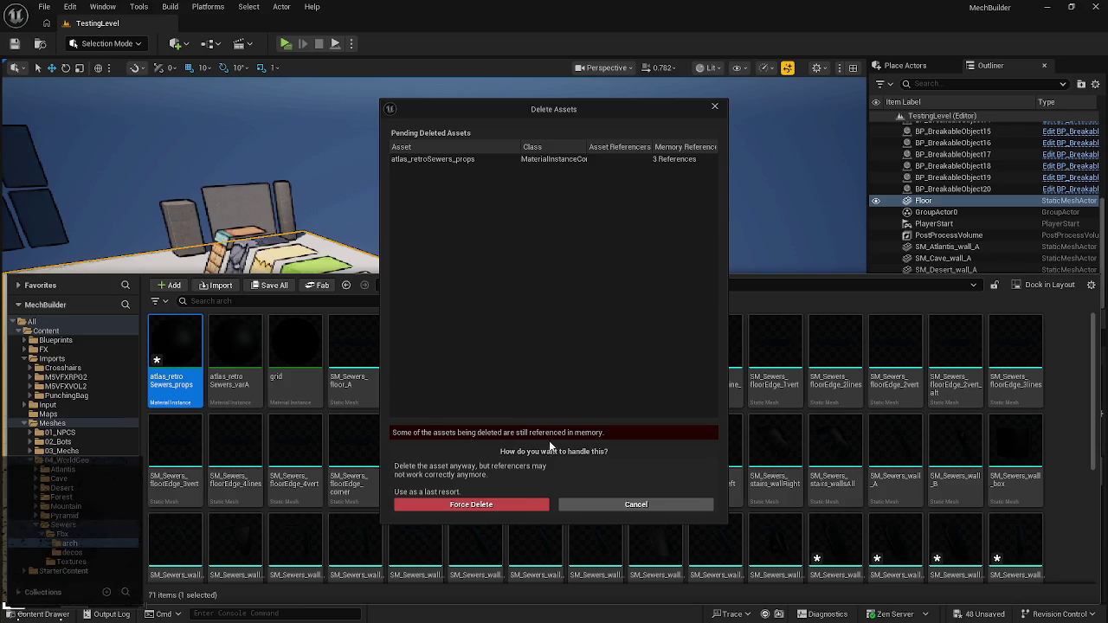
pyautogui.click(629, 508)
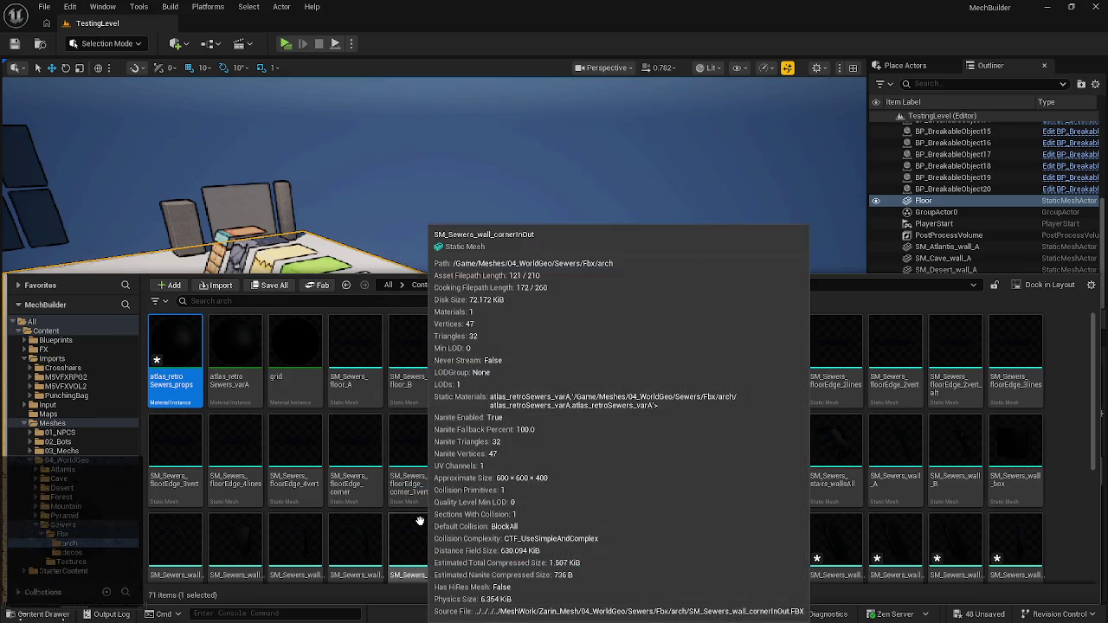
pyautogui.hotkey('ctrl', 's')
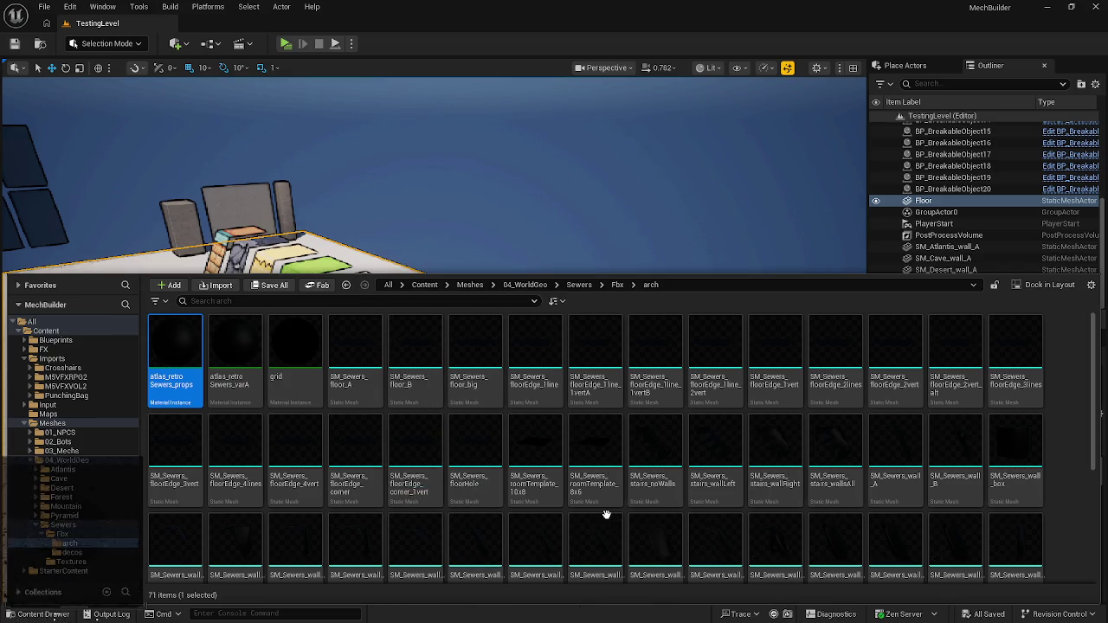
# - Delete atlas_retroSewers_props, replacing its references with MI_atlas_retroSewers_props_base, and save the affected door meshes
pyautogui.rightClick(169, 365)
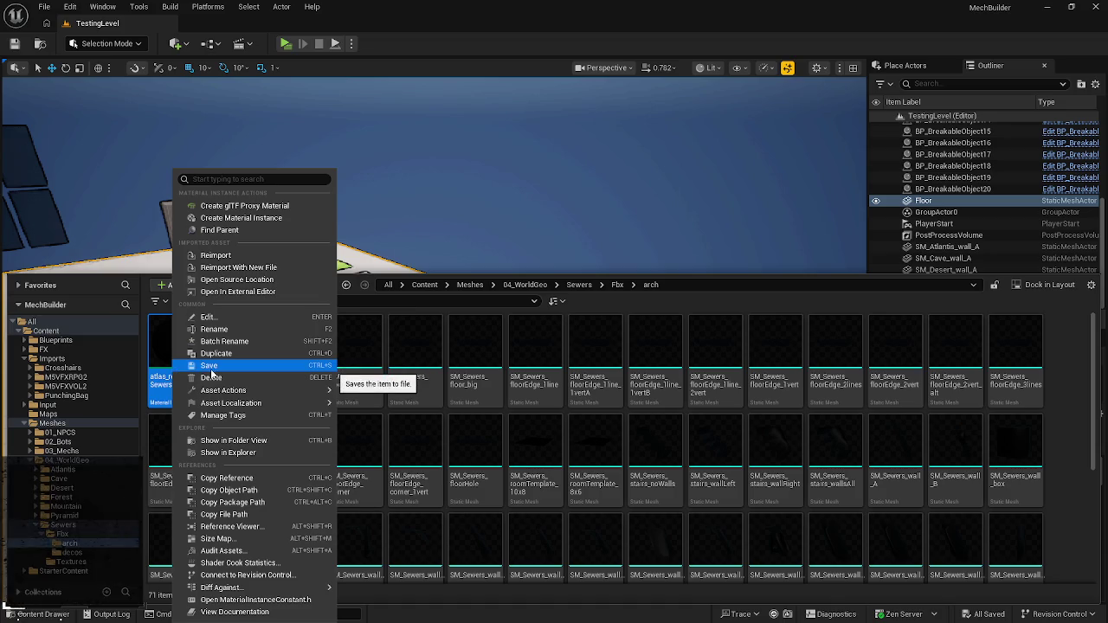
pyautogui.click(312, 376)
pyautogui.click(473, 484)
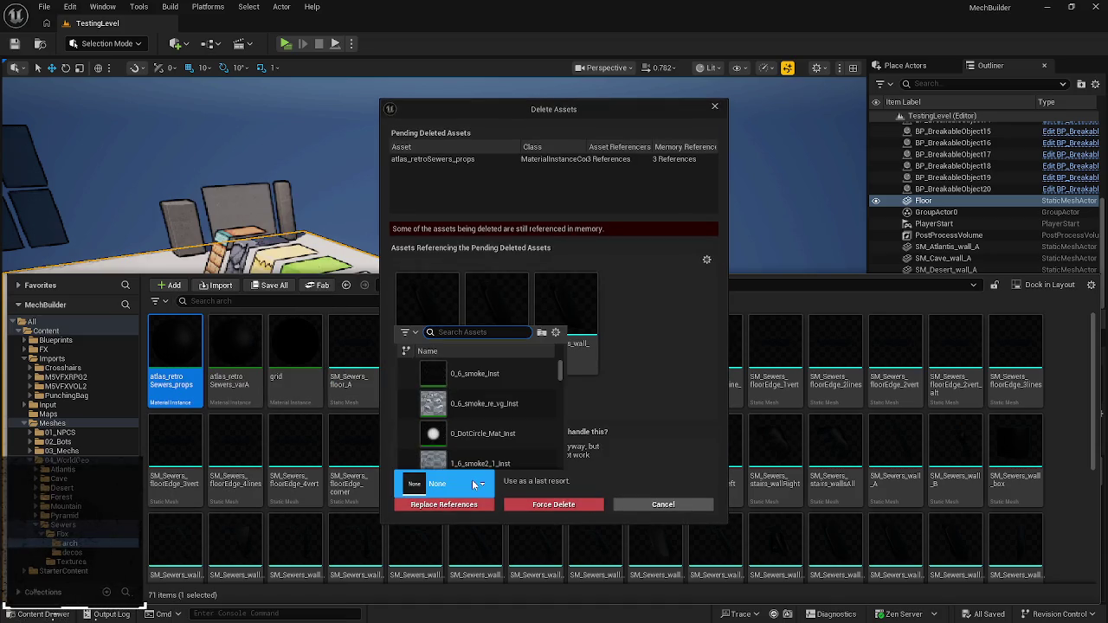
pyautogui.write('sewer')
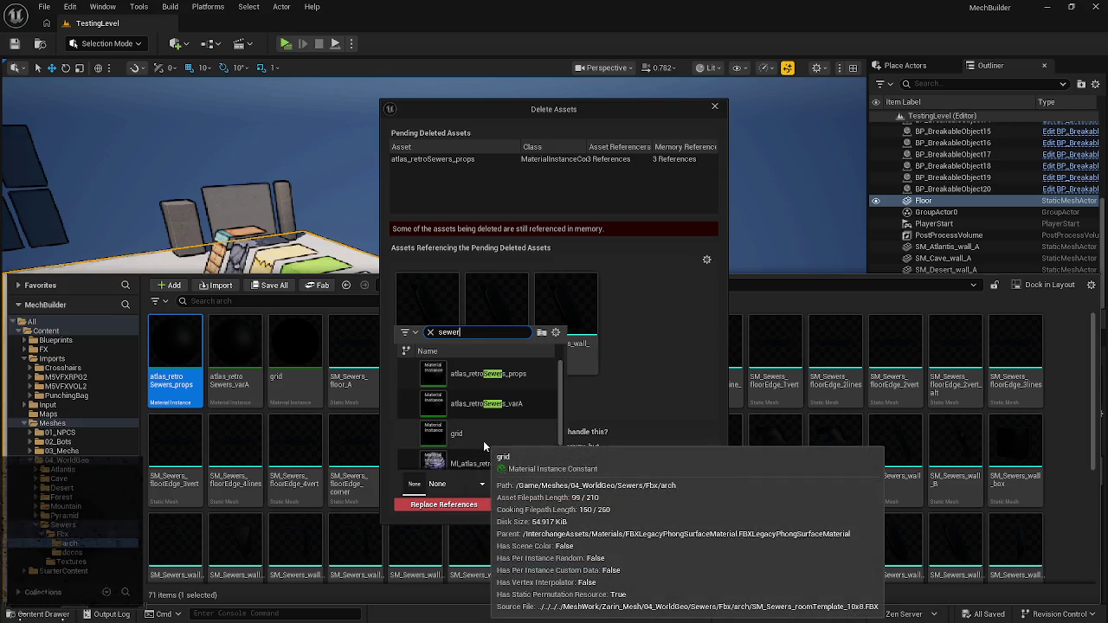
pyautogui.write('s')
pyautogui.scroll(-1, 522, 446)
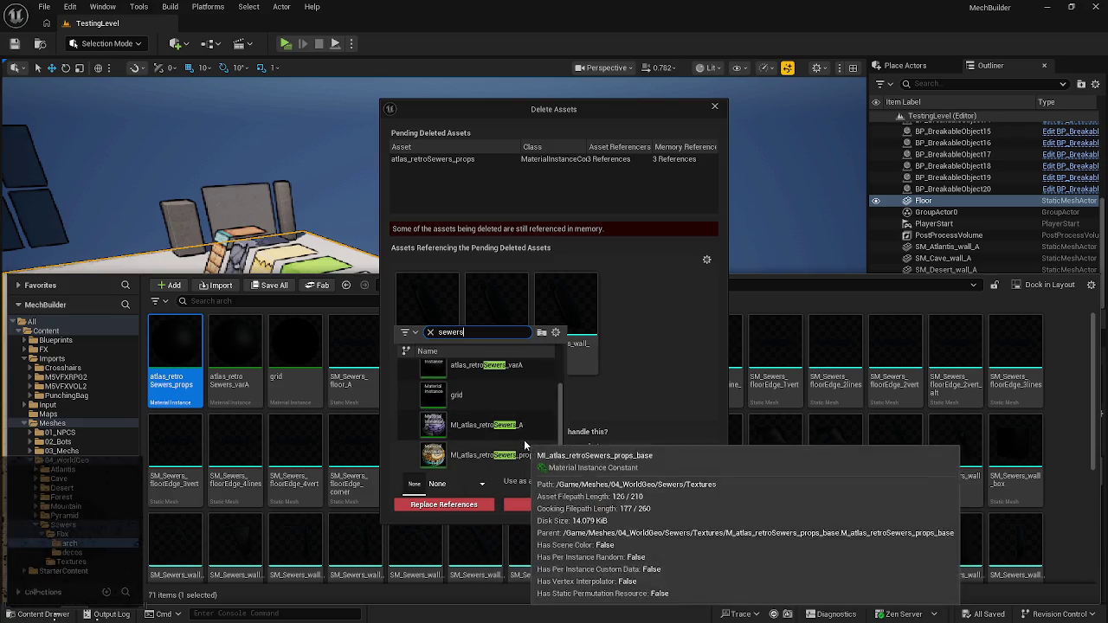
pyautogui.click(519, 445)
pyautogui.click(461, 504)
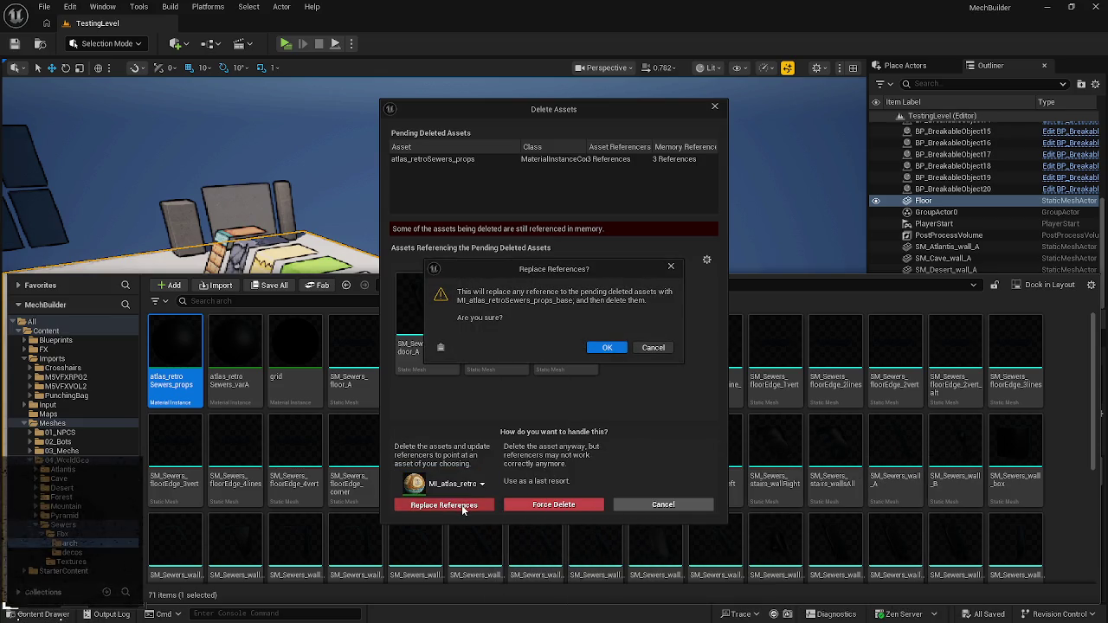
pyautogui.click(607, 347)
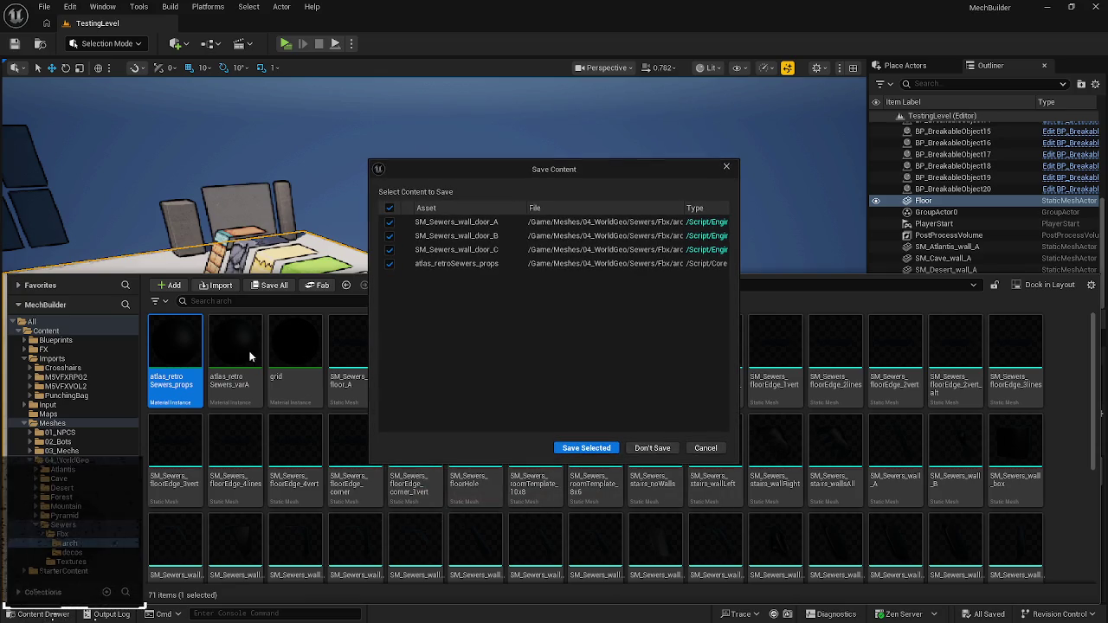
pyautogui.click(569, 448)
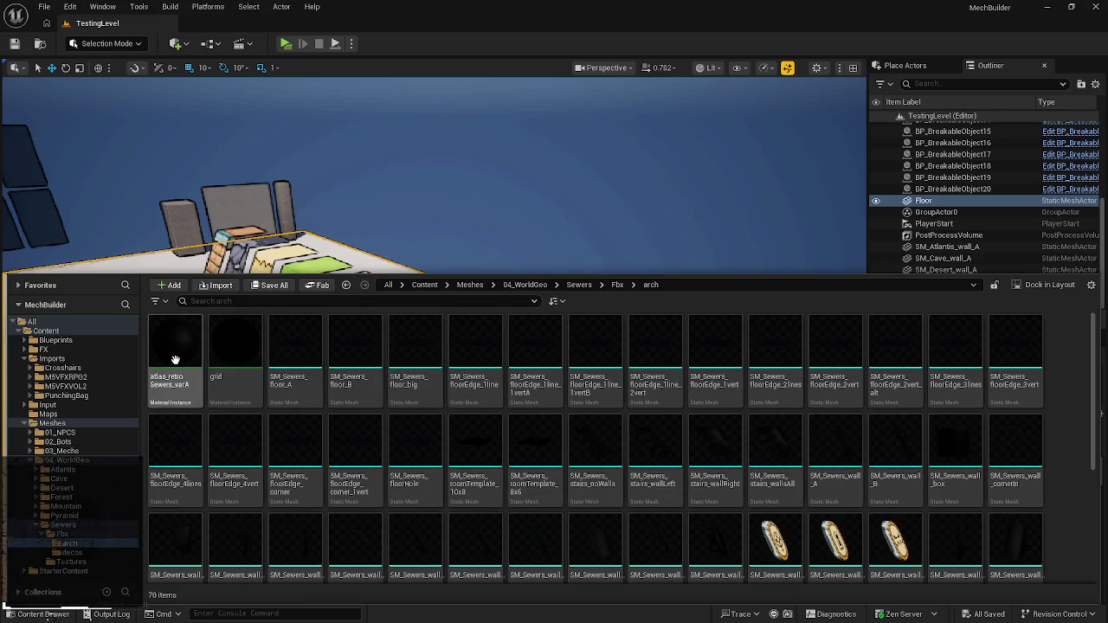
# - Delete atlas_retroSewers_varA, redirecting its 63 mesh references to MI_atlas_retroSewers_A, and save the meshes
pyautogui.rightClick(178, 375)
pyautogui.click(190, 377)
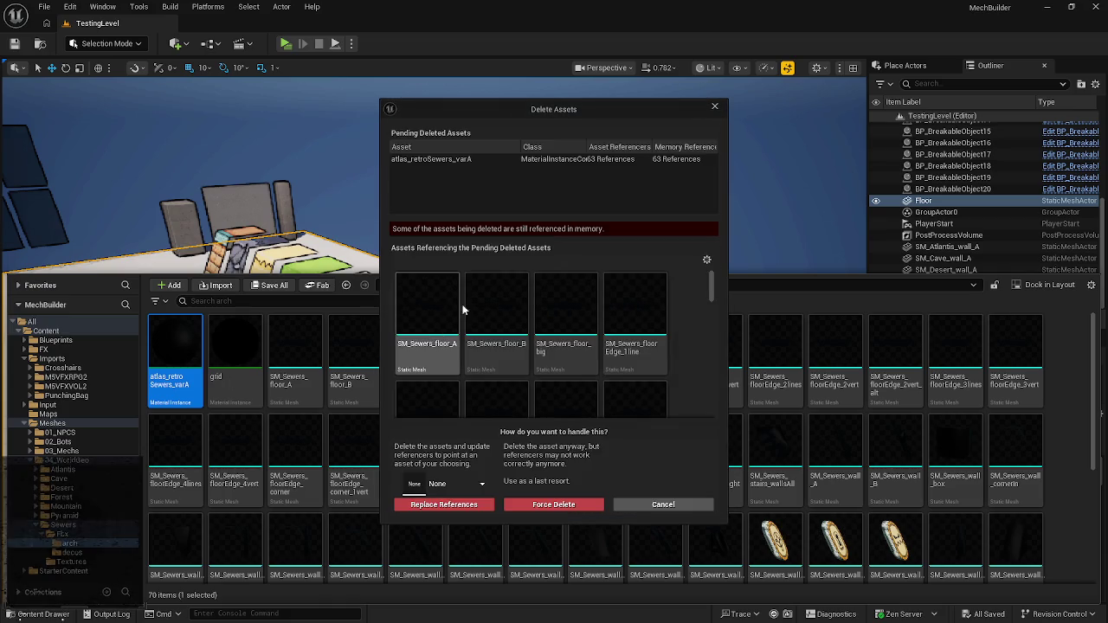
pyautogui.click(447, 485)
pyautogui.write('sewers')
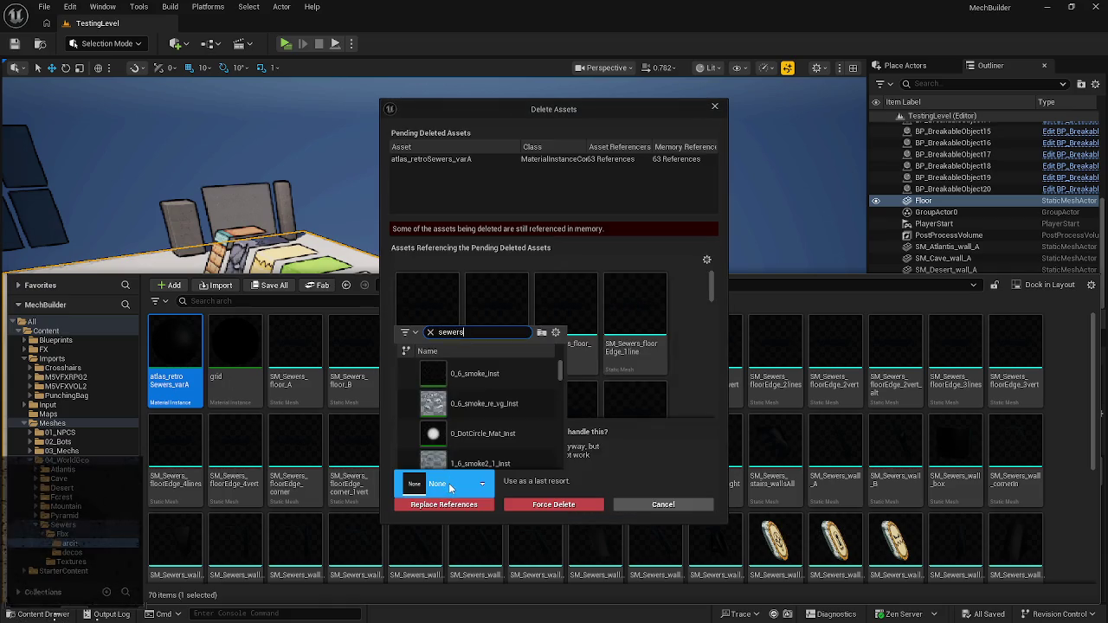
pyautogui.click(450, 433)
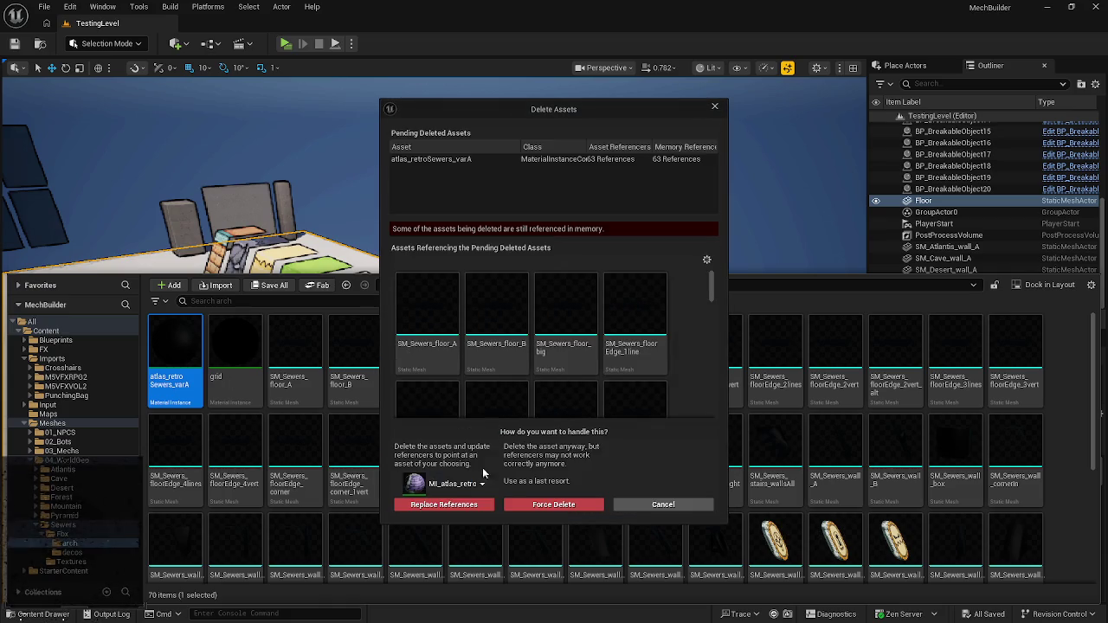
pyautogui.click(453, 506)
pyautogui.click(600, 348)
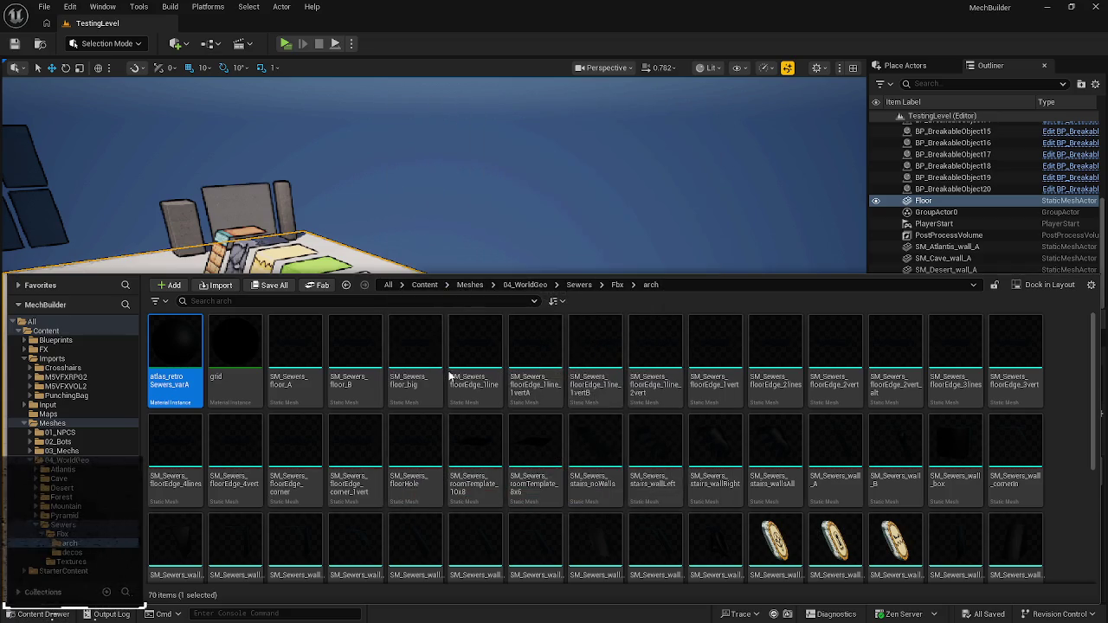
pyautogui.click(585, 446)
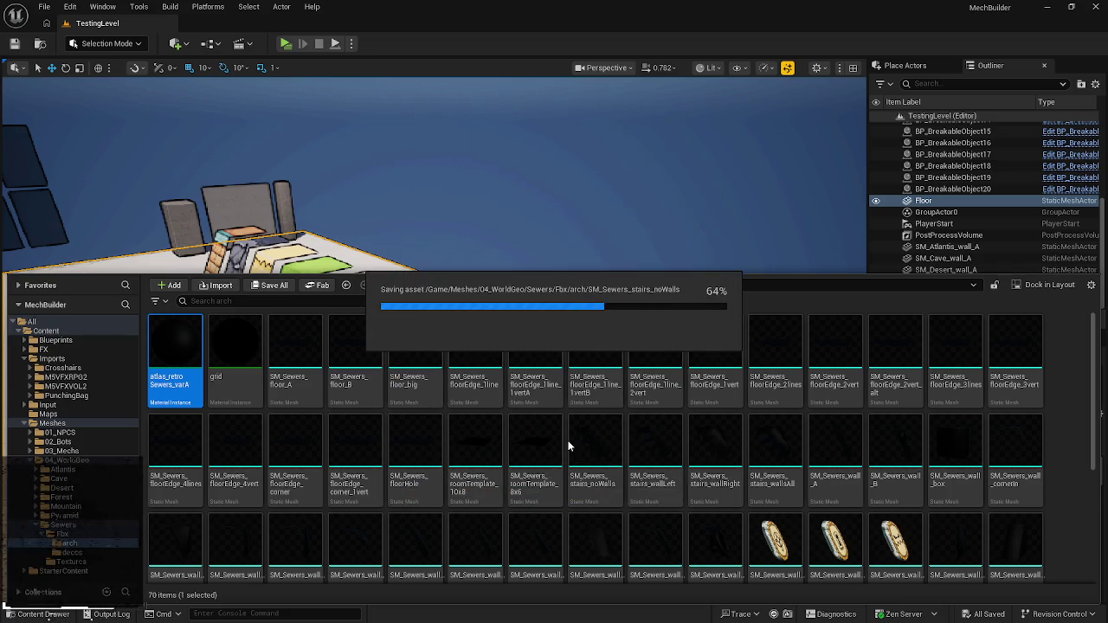